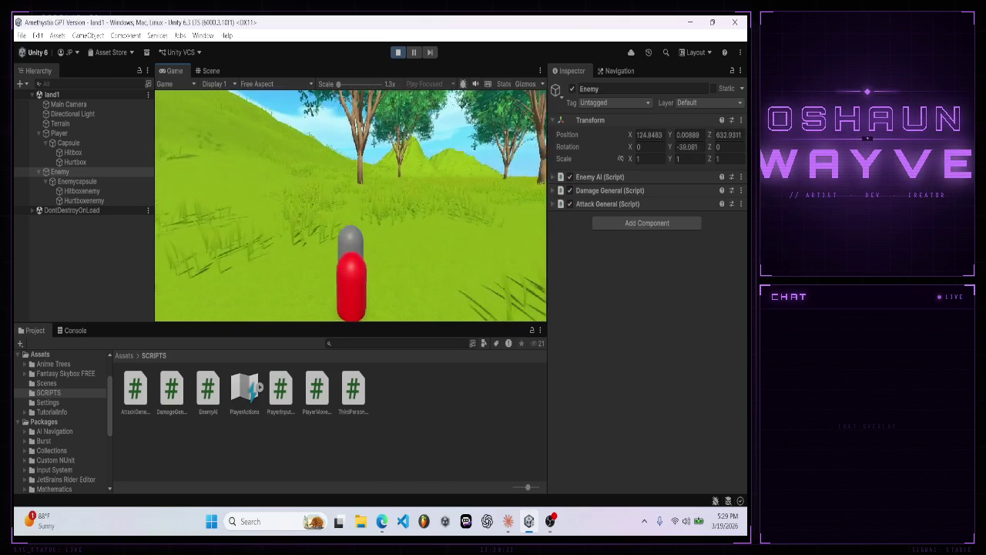
- Stop Play mode so the scene returns to editing, briefly glancing at the Claude chat
{"action": "left_click", "coordinate": [397, 53]}
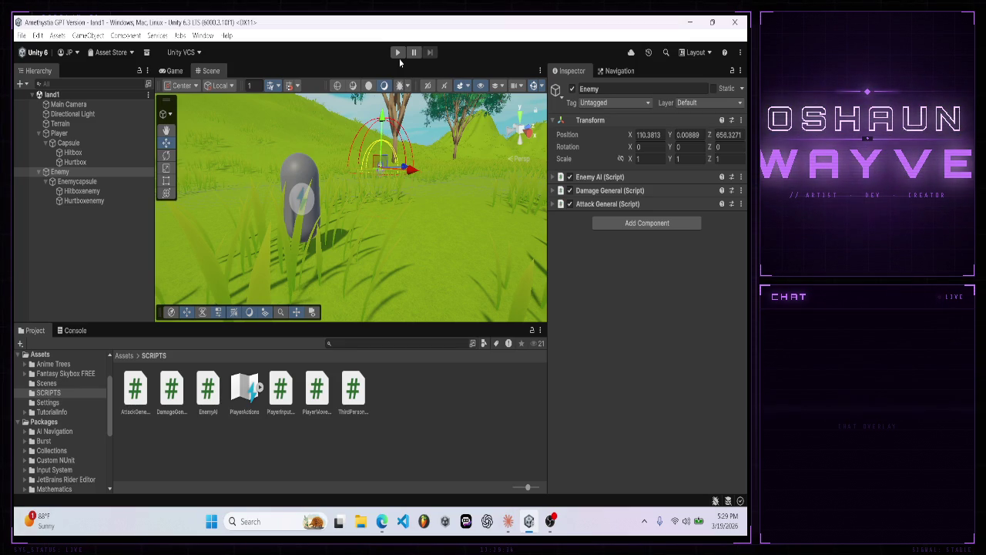
{"action": "left_click", "coordinate": [508, 521]}
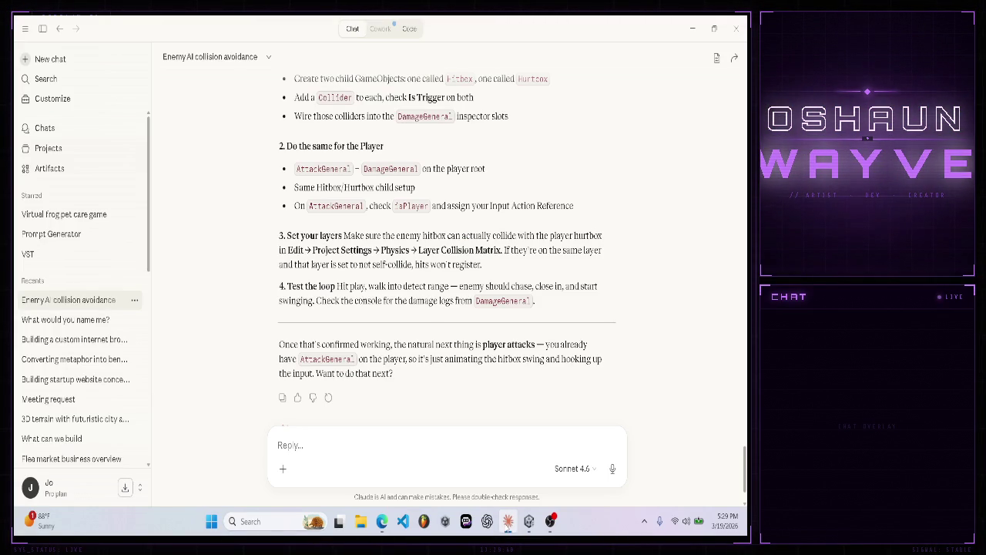
{"action": "left_click", "coordinate": [509, 521]}
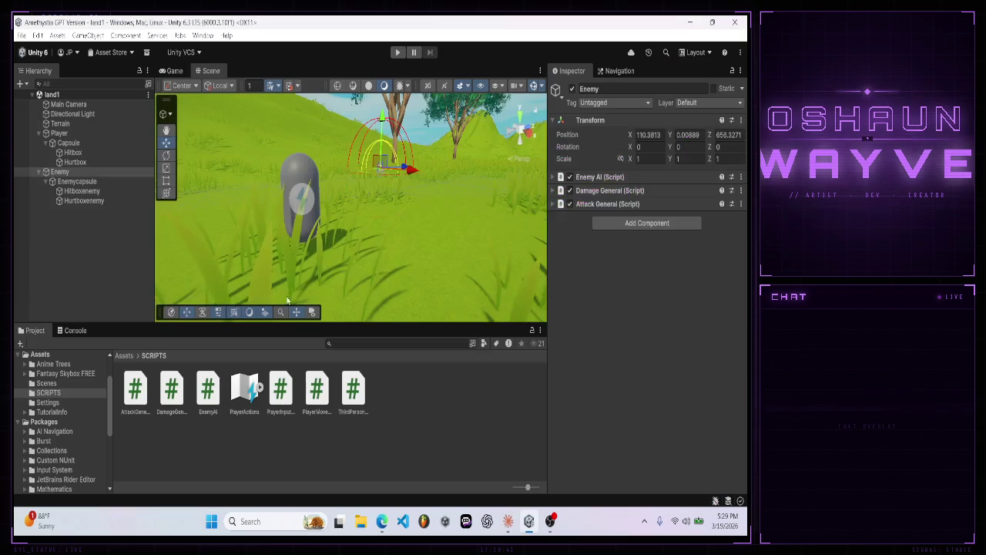
- Open Project Settings > Physics > Settings and expand the Layer Collision Matrix, then go back to Claude
{"action": "left_click", "coordinate": [37, 36]}
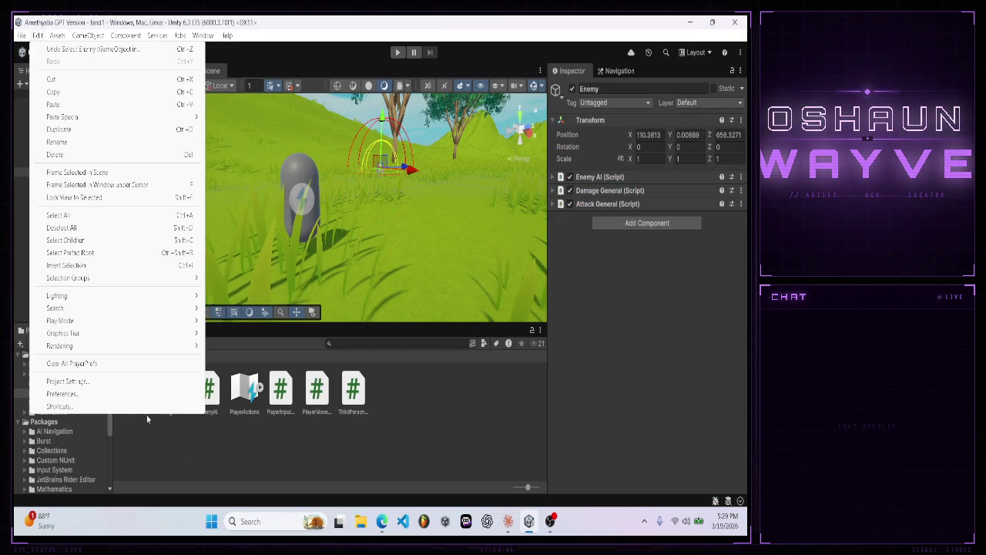
{"action": "left_click", "coordinate": [113, 387]}
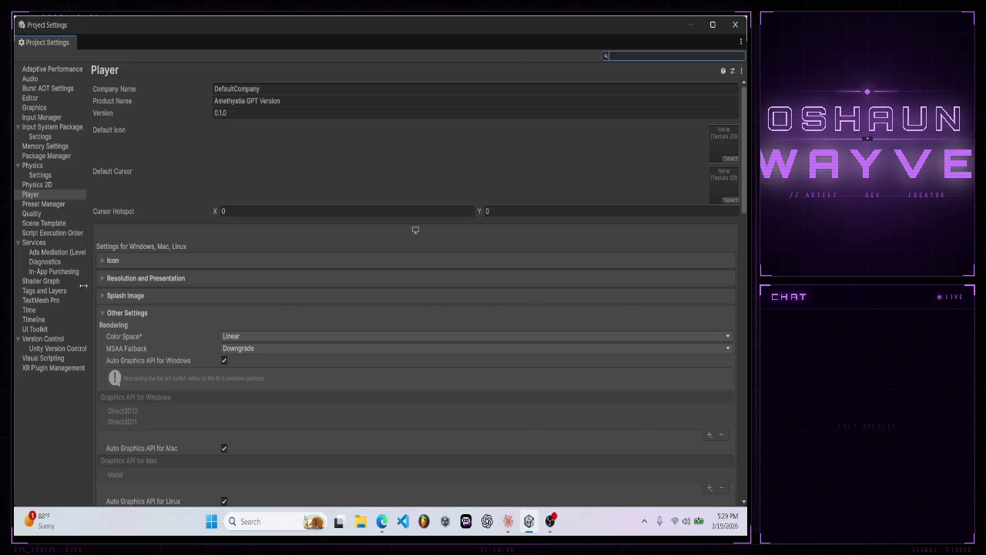
{"action": "left_click", "coordinate": [35, 166]}
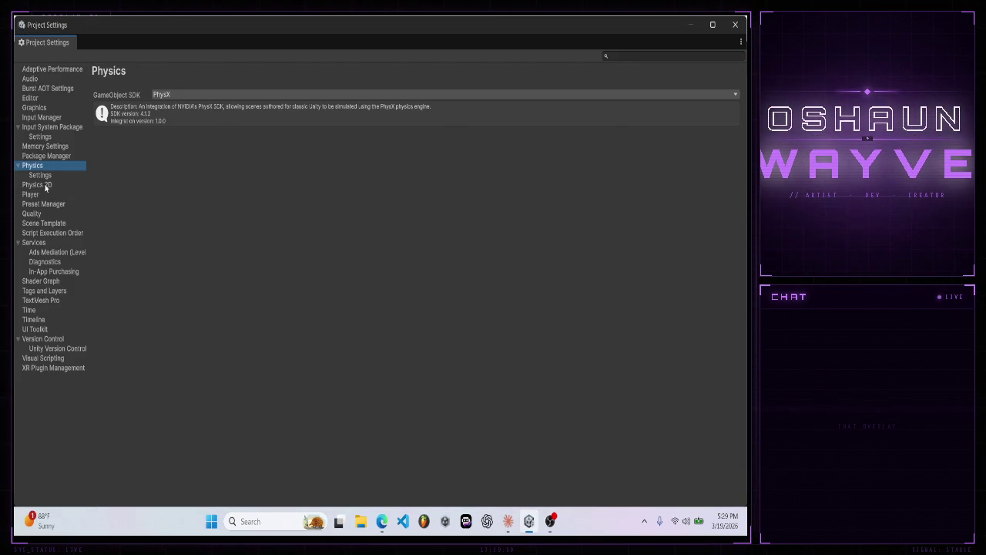
{"action": "left_click", "coordinate": [43, 175]}
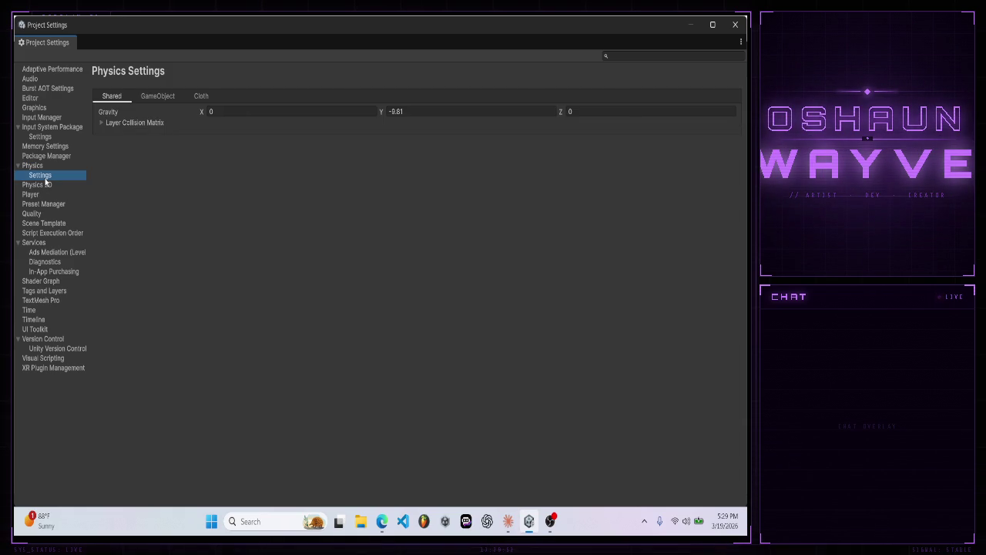
{"action": "left_click", "coordinate": [101, 124]}
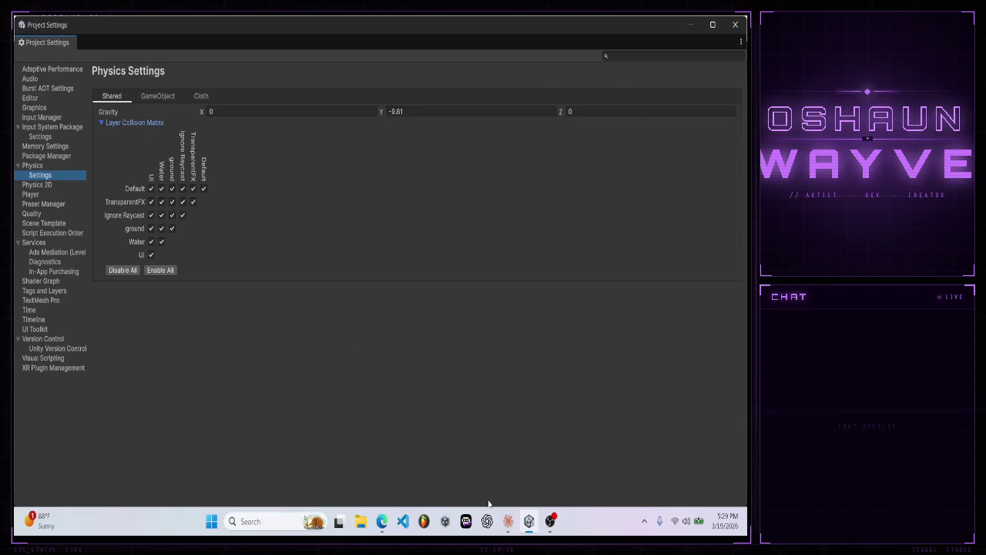
{"action": "left_click", "coordinate": [518, 522]}
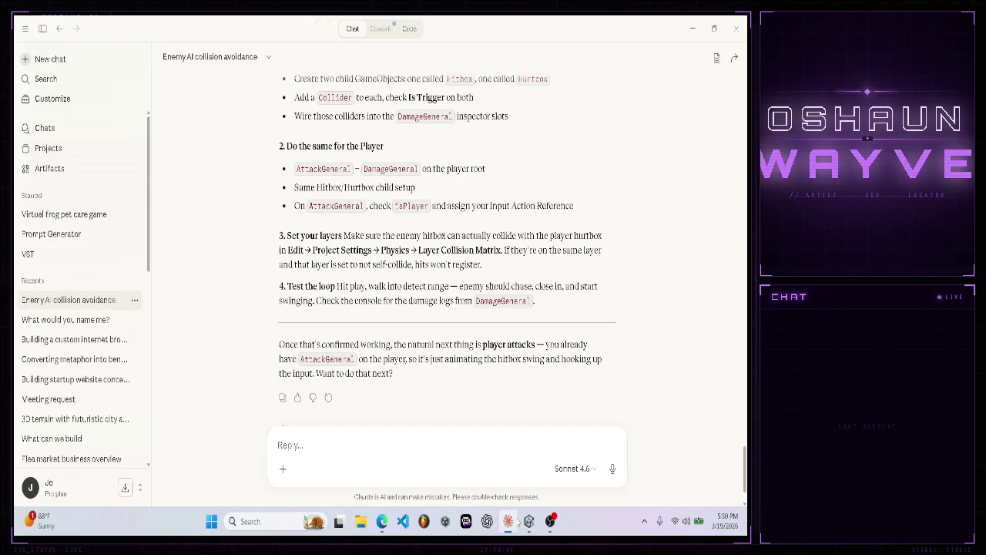
- Ask Claude whether the player and enemies need their own 'Player' and 'Enemy' layers
{"action": "type", "text": "so"}
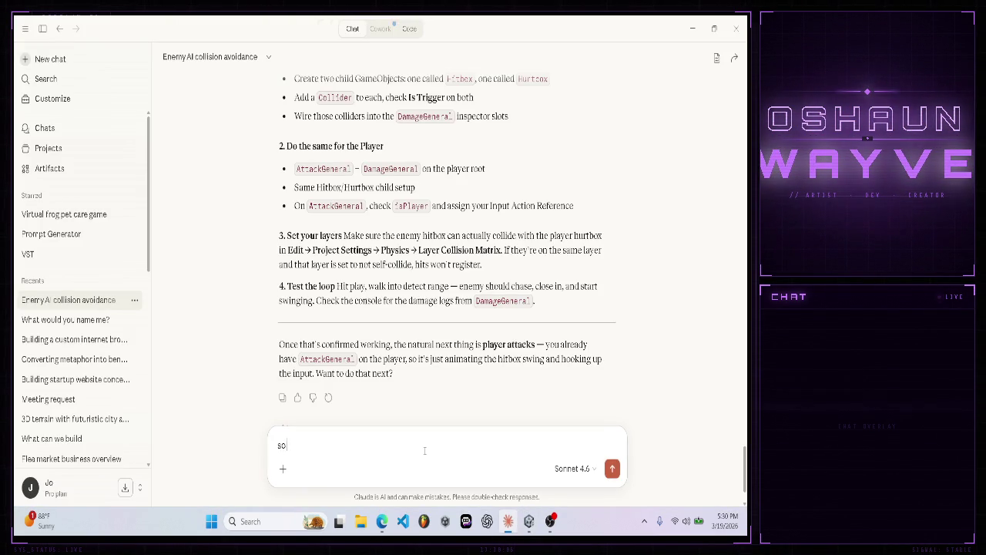
{"action": "type", "text": " the player and"}
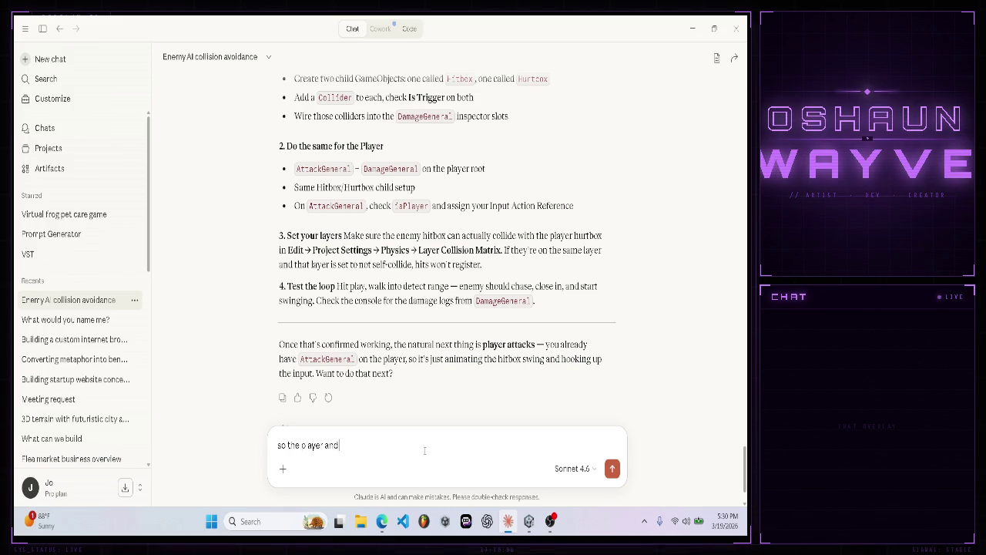
{"action": "type", "text": " enemies need their own layer like \"Player\" or \"EE"}
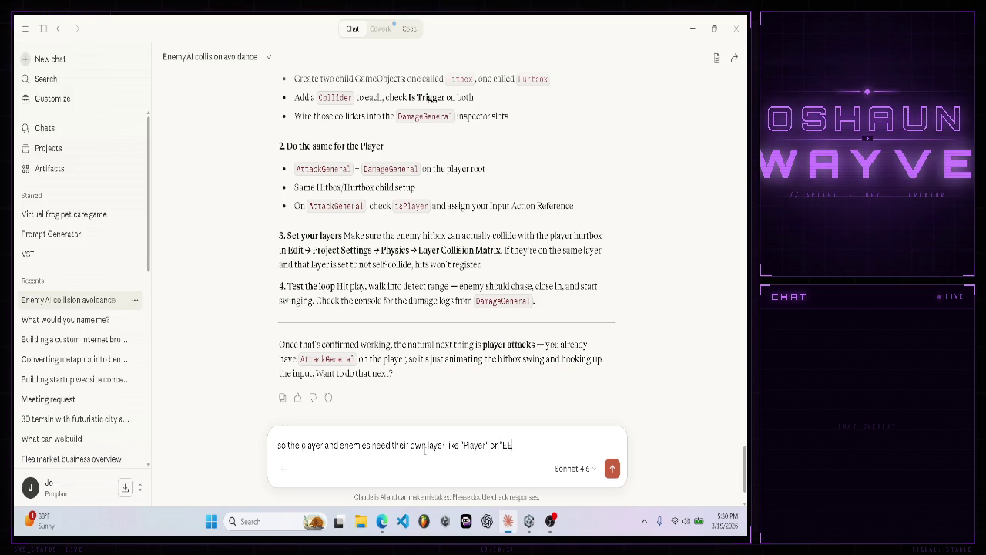
{"action": "key", "text": "BackSpace"}
{"action": "type", "text": "neem"}
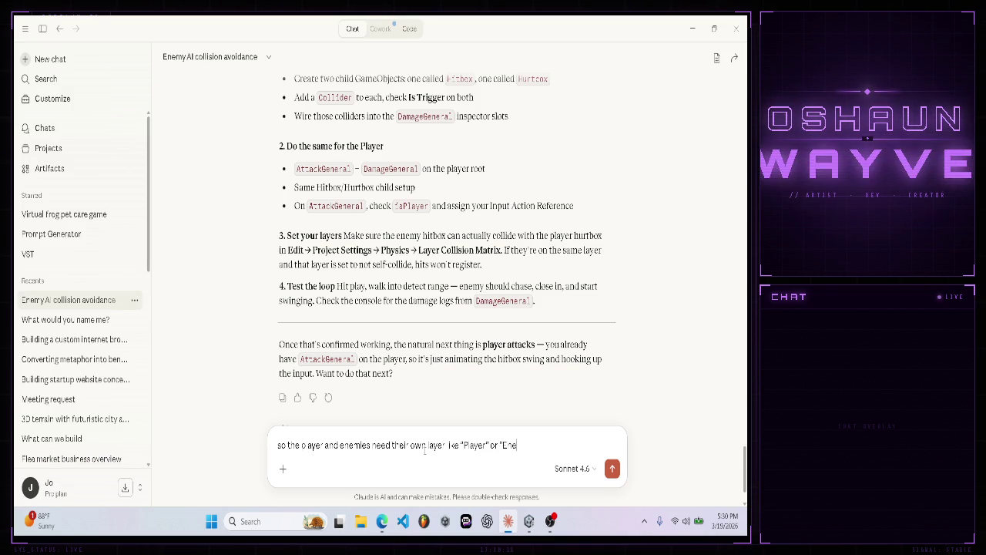
{"action": "key", "text": "BackSpace"}
{"action": "key", "text": "BackSpace"}
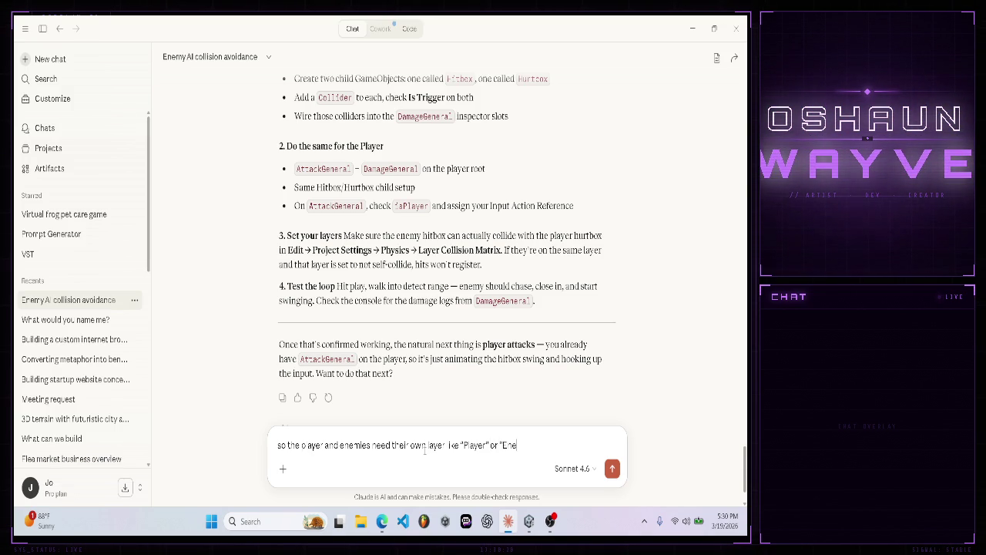
{"action": "type", "text": "emy"}
{"action": "key", "text": "BackSpace"}
{"action": "key", "text": "BackSpace"}
{"action": "key", "text": "BackSpace"}
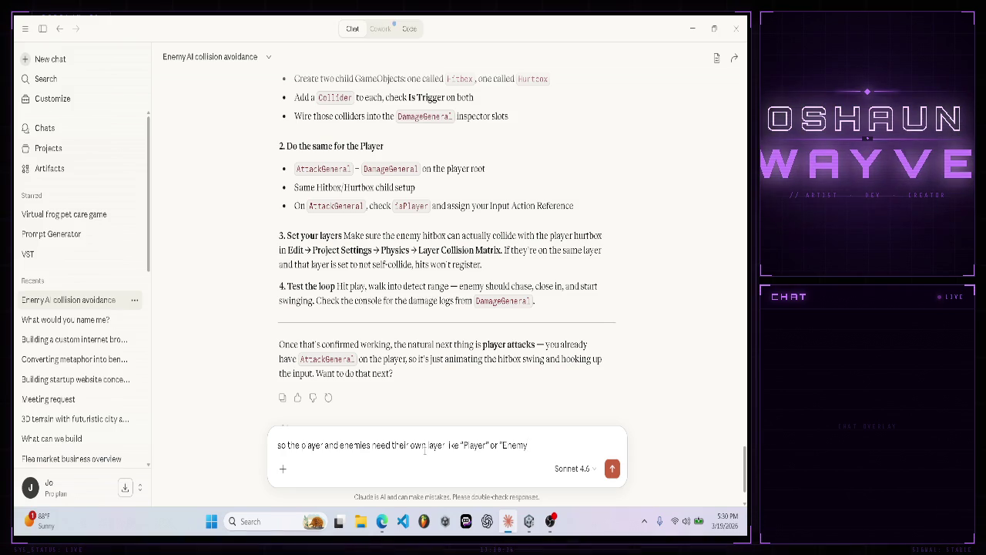
{"action": "key", "text": "Return"}
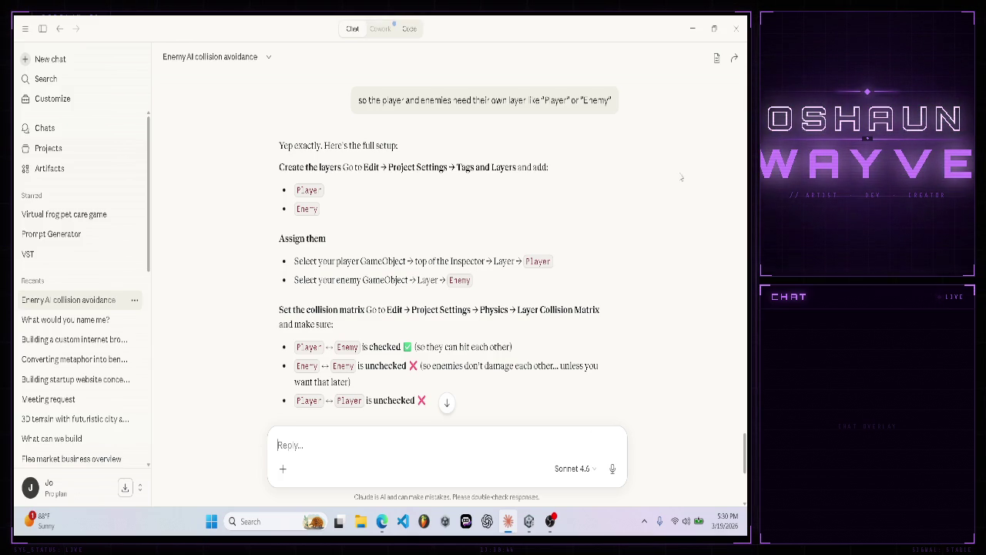
{"action": "left_click", "coordinate": [527, 521]}
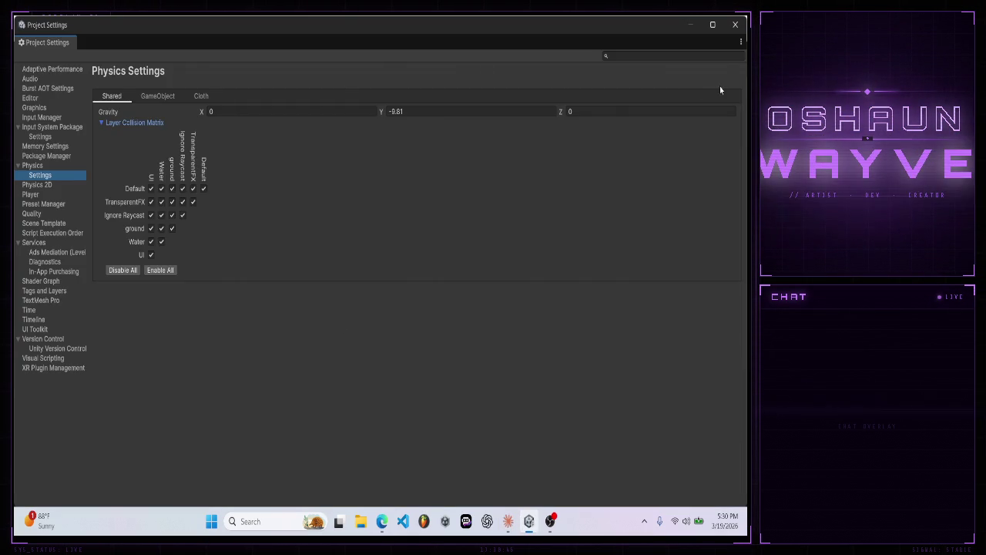
- Close Project Settings, tag the Player object as Player, and reach the Tags & Layers definitions
{"action": "left_click", "coordinate": [735, 25]}
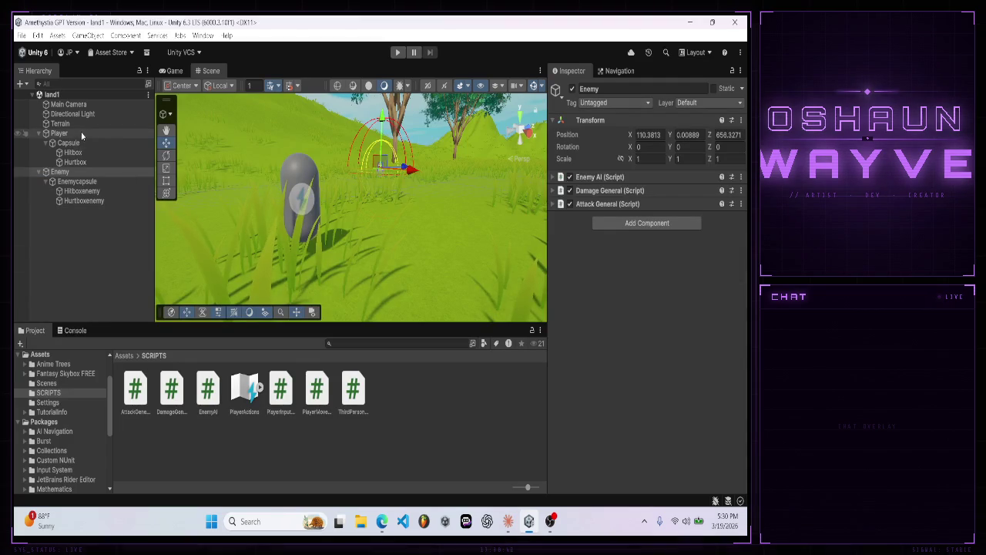
{"action": "left_click", "coordinate": [77, 133]}
{"action": "left_click", "coordinate": [593, 102]}
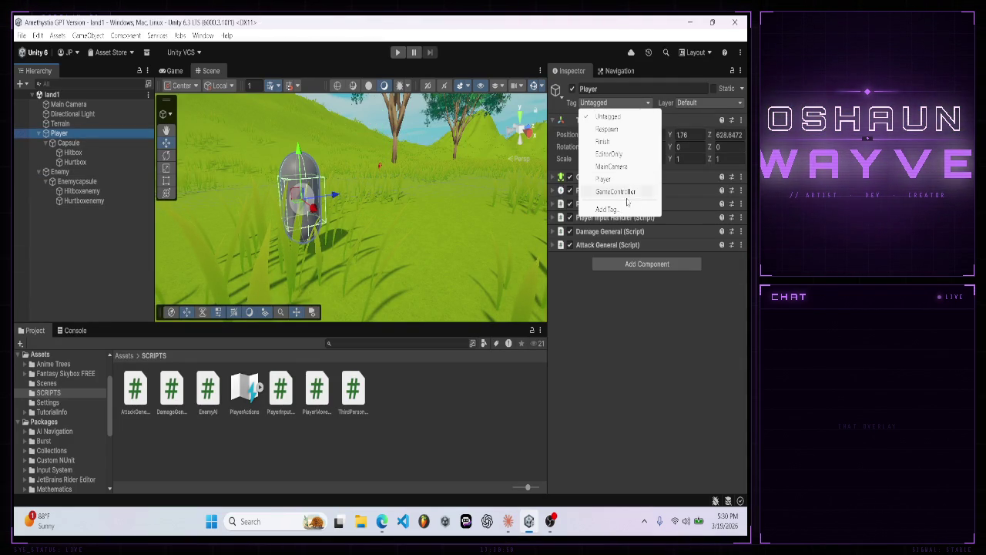
{"action": "left_click", "coordinate": [609, 179]}
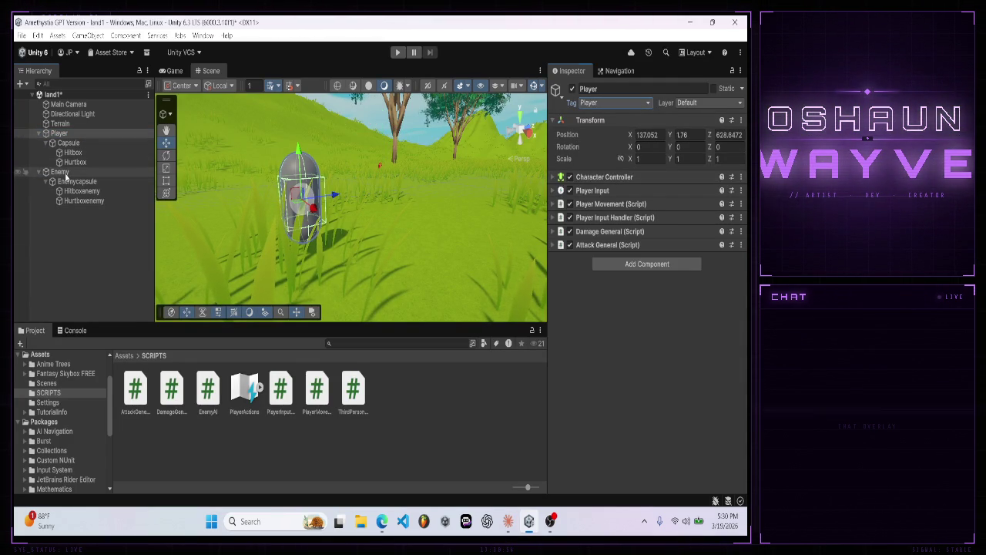
{"action": "left_click", "coordinate": [60, 171]}
{"action": "left_click", "coordinate": [593, 104]}
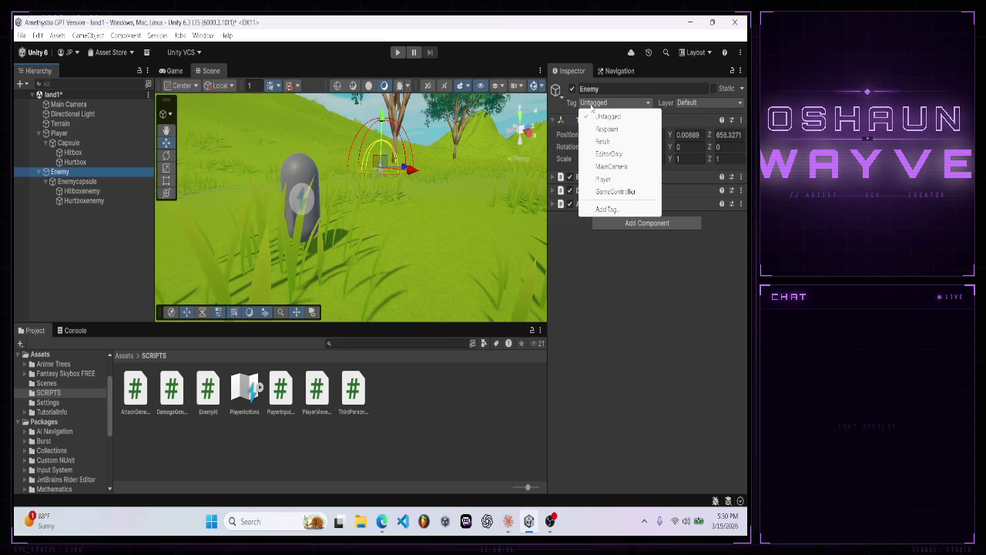
{"action": "left_click", "coordinate": [614, 211]}
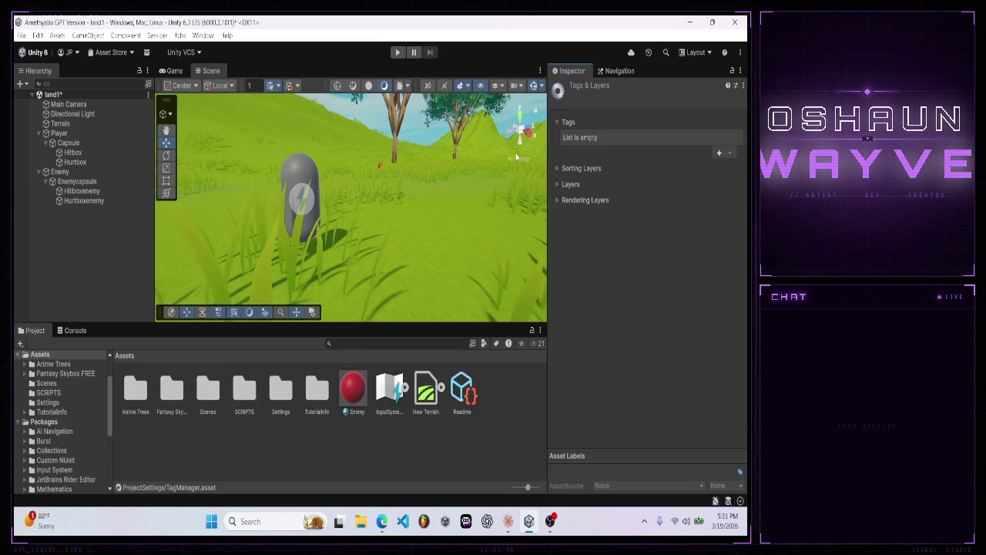
- Add a new User Layer 6 named 'player' through the Player's Add Layer option
{"action": "left_click", "coordinate": [60, 133]}
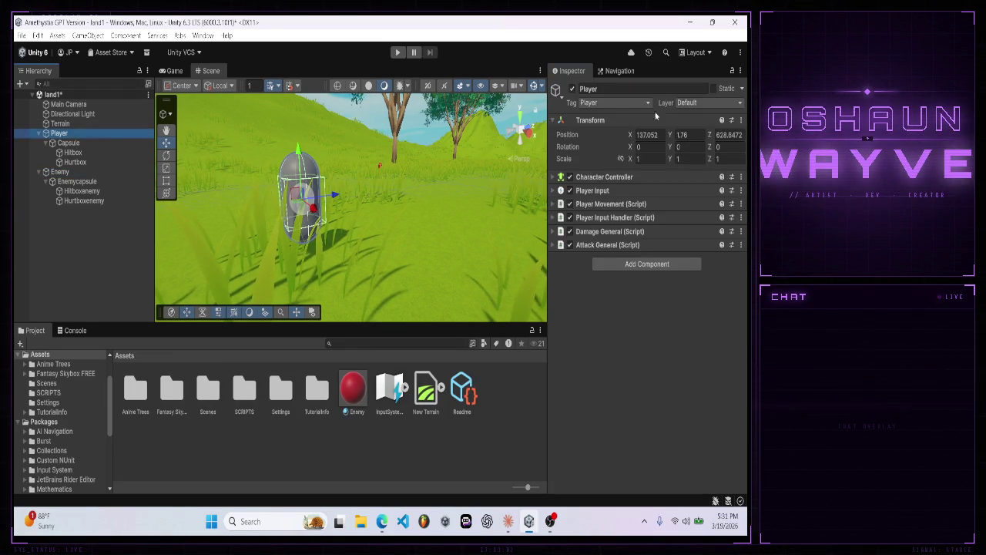
{"action": "left_click", "coordinate": [697, 103]}
{"action": "left_click", "coordinate": [692, 198]}
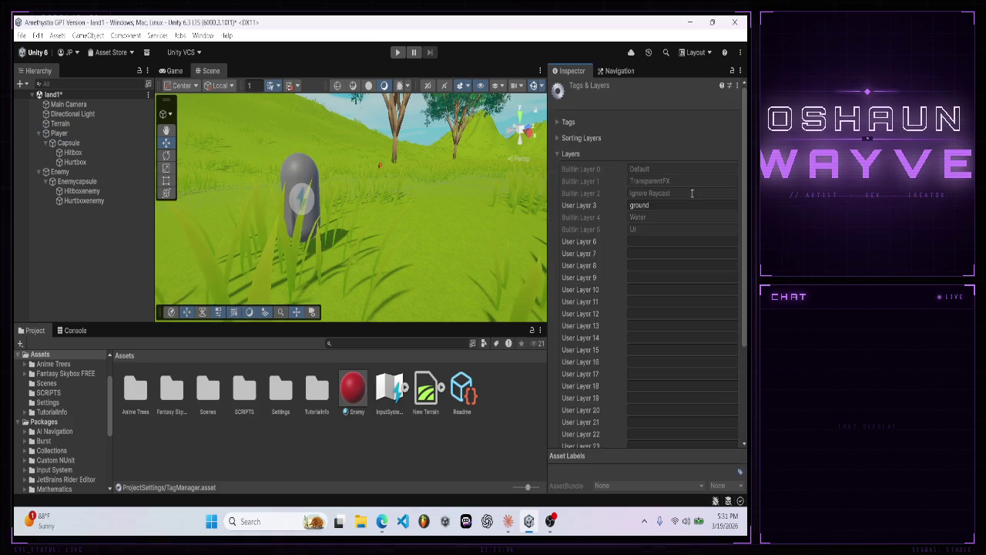
{"action": "left_click", "coordinate": [659, 241]}
{"action": "type", "text": "p"}
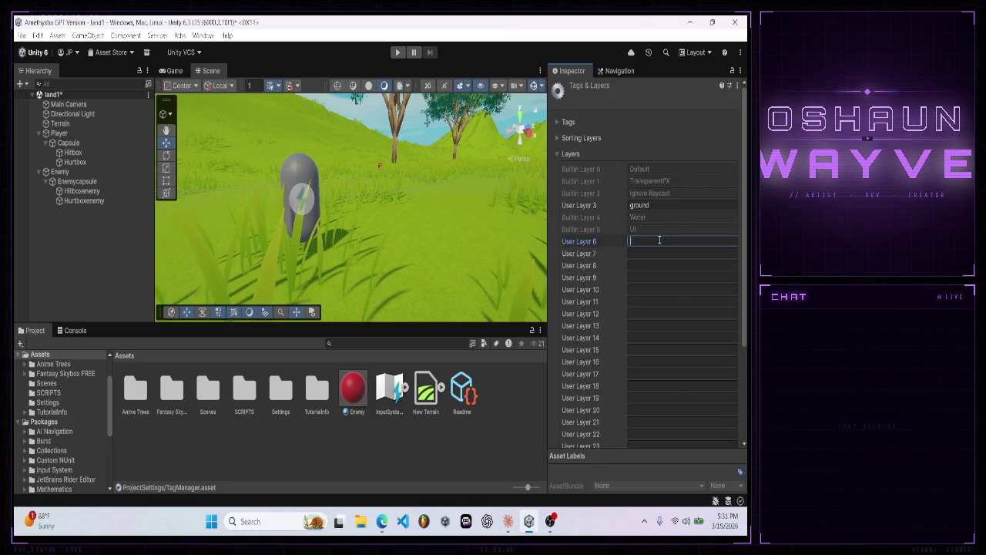
{"action": "type", "text": "layer"}
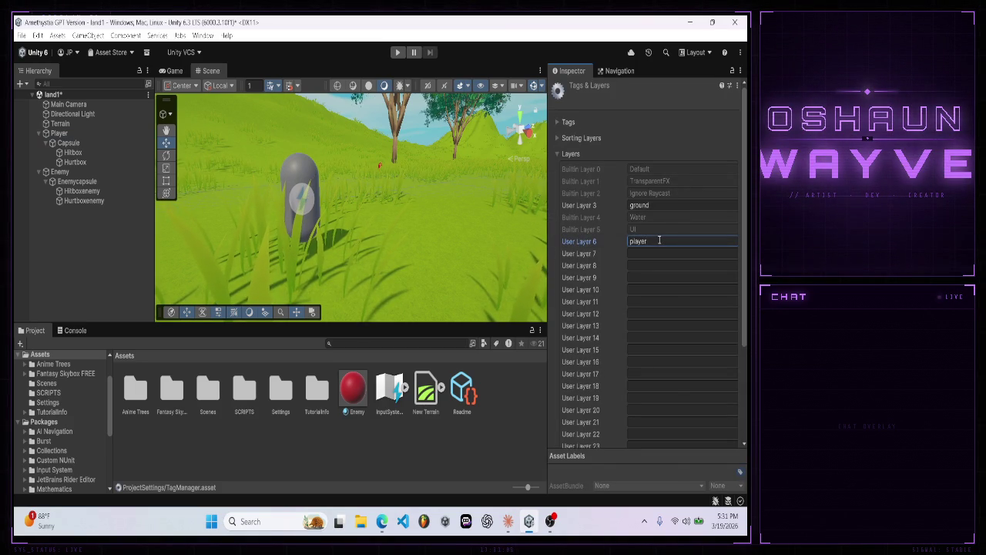
{"action": "left_click", "coordinate": [651, 252]}
- Name User Layer 7 'enemy' and put the Enemy and its children on the enemy layer
{"action": "type", "text": "enemy"}
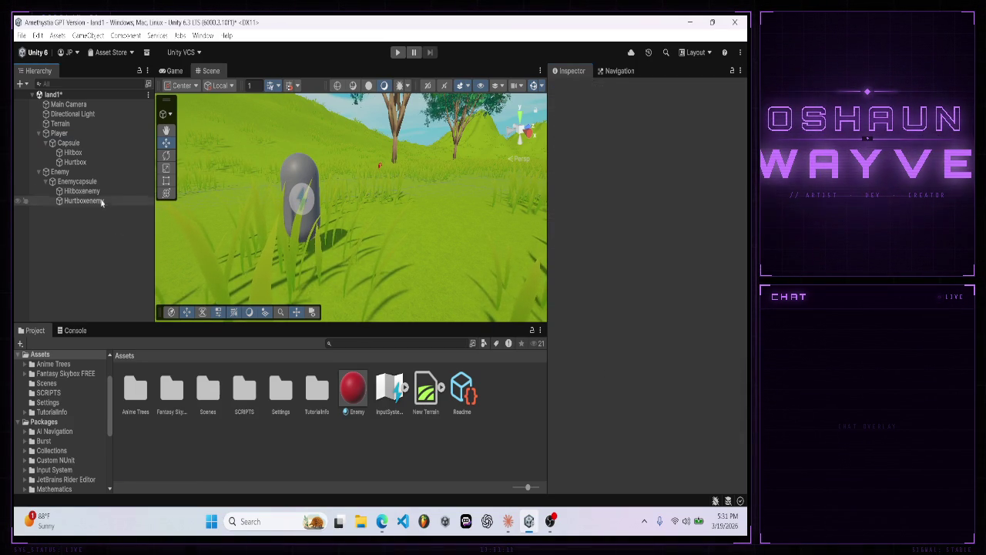
{"action": "left_click", "coordinate": [77, 171]}
{"action": "left_click", "coordinate": [708, 103]}
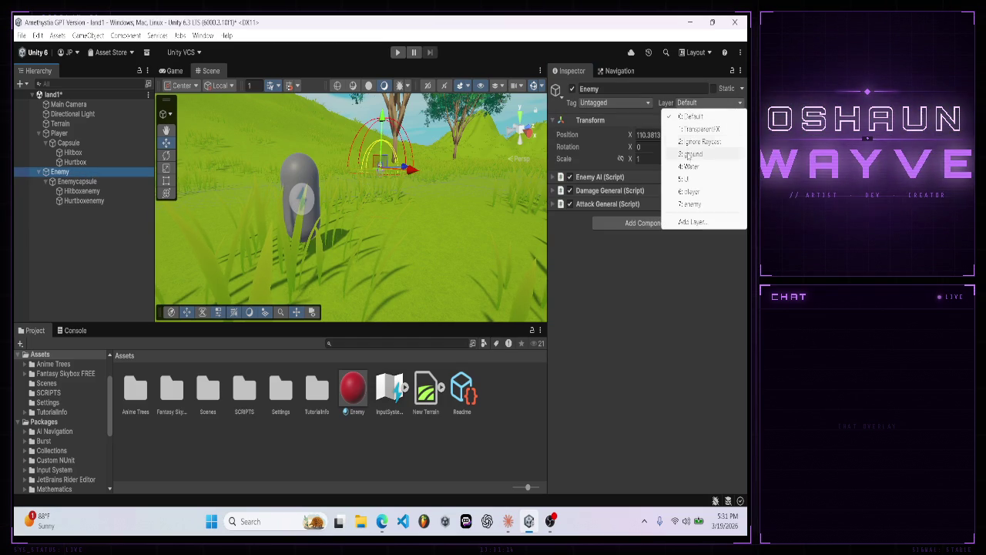
{"action": "left_click", "coordinate": [690, 193]}
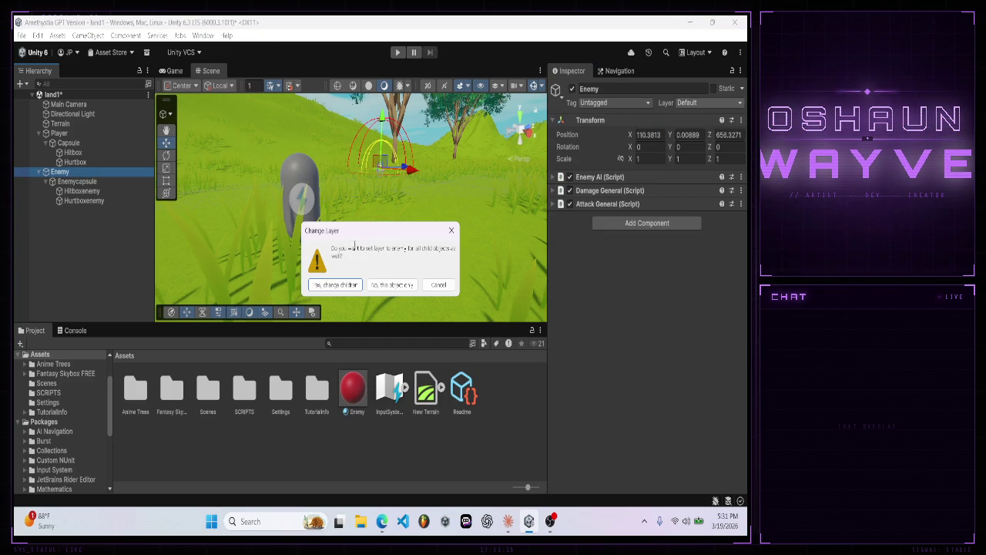
{"action": "left_click", "coordinate": [336, 284]}
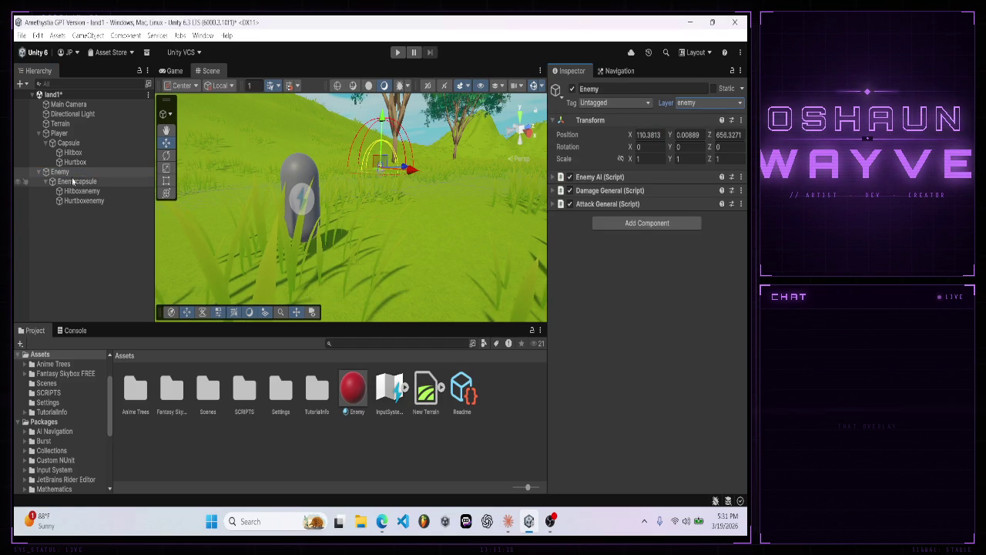
- Put the Player and all its child objects on the player layer
{"action": "left_click", "coordinate": [59, 133]}
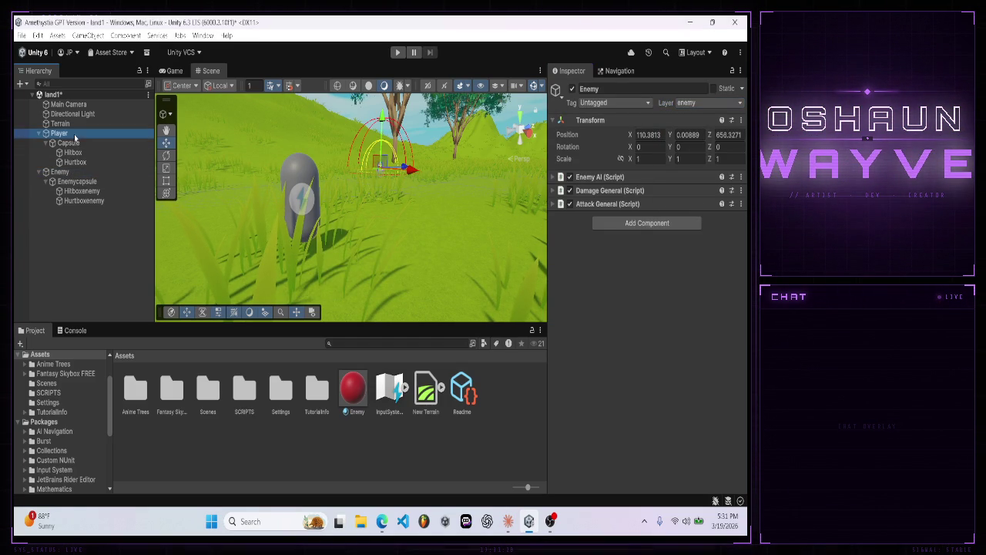
{"action": "left_click", "coordinate": [739, 103]}
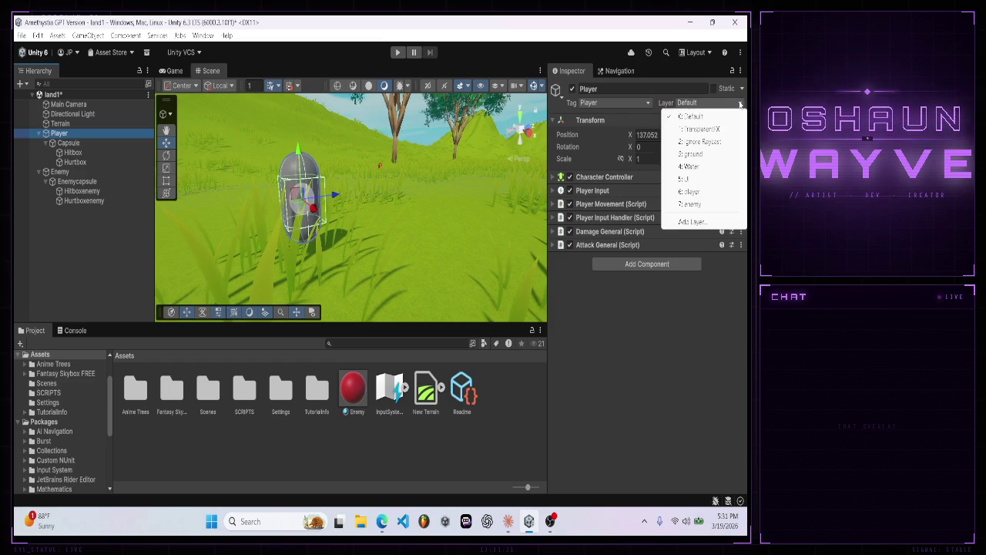
{"action": "left_click", "coordinate": [694, 191]}
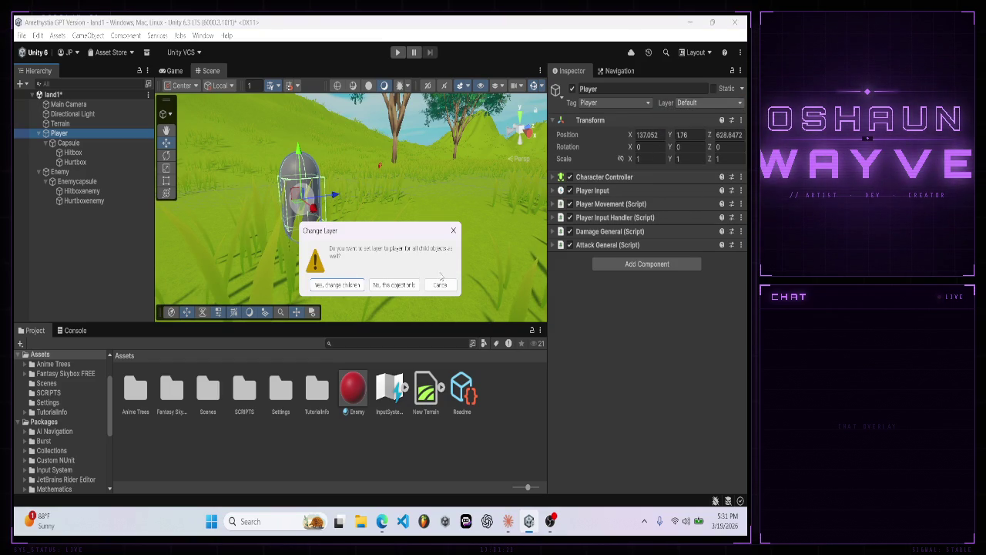
{"action": "left_click", "coordinate": [345, 285]}
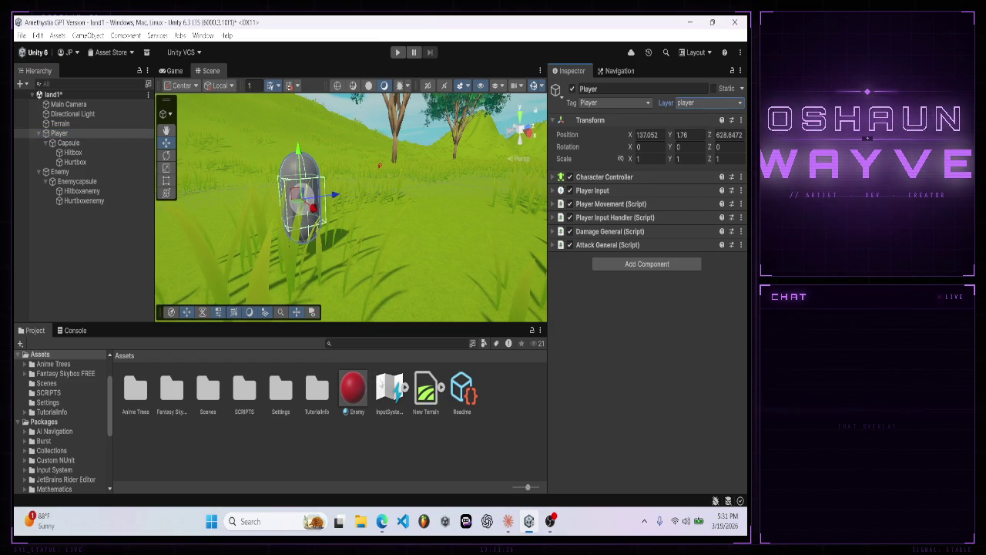
{"action": "left_click", "coordinate": [507, 521]}
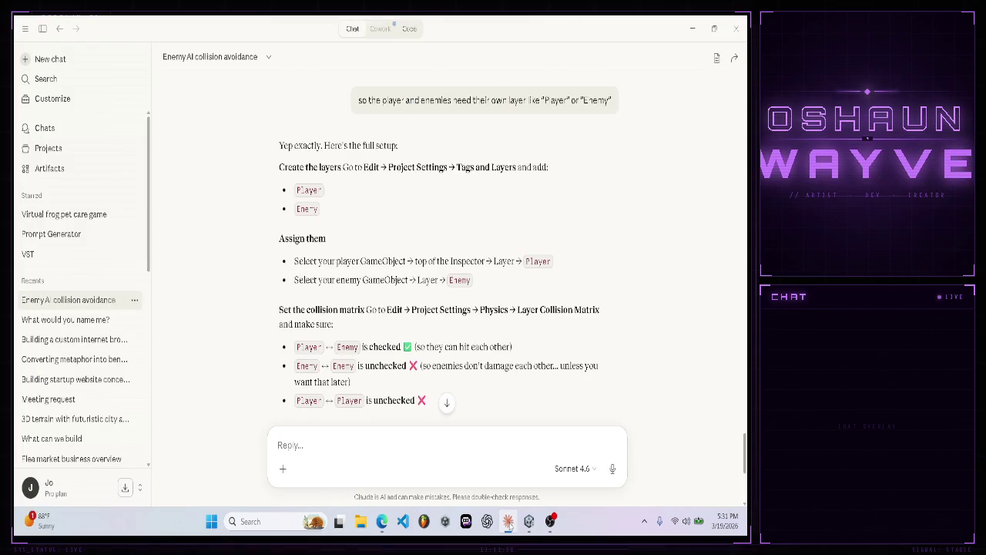
- Untick the enemy/enemy box in the Physics Layer Collision Matrix
{"action": "left_click", "coordinate": [528, 520]}
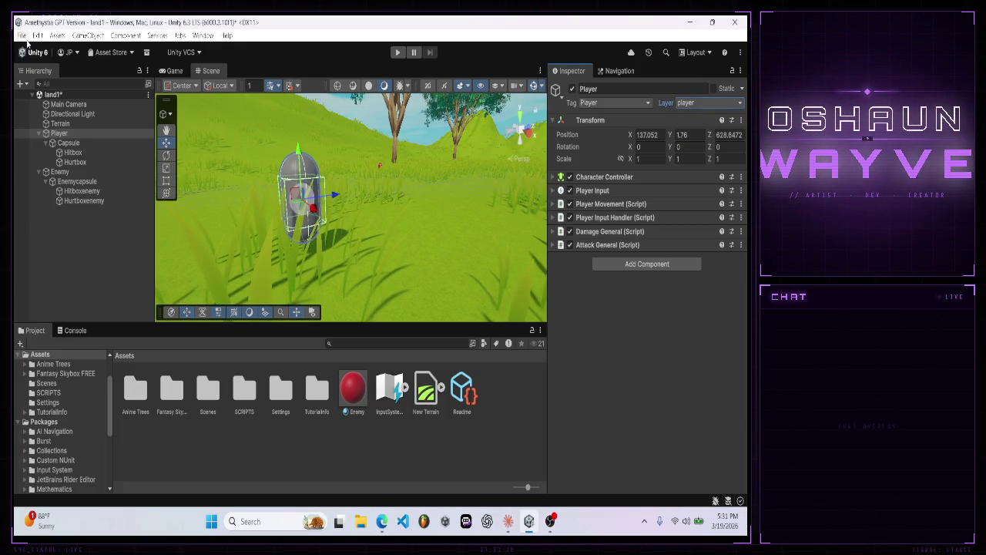
{"action": "left_click", "coordinate": [22, 35]}
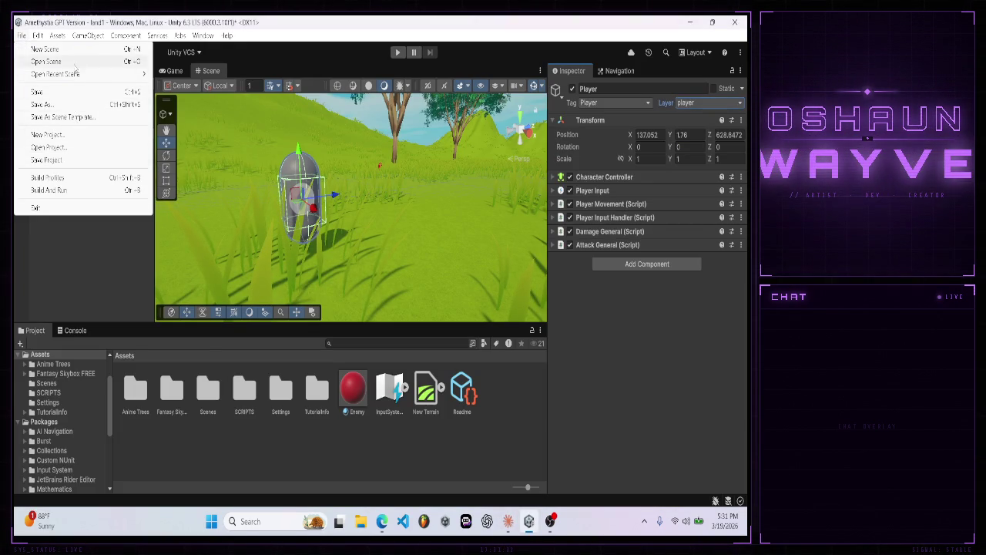
{"action": "left_click", "coordinate": [37, 36]}
{"action": "left_click", "coordinate": [68, 380]}
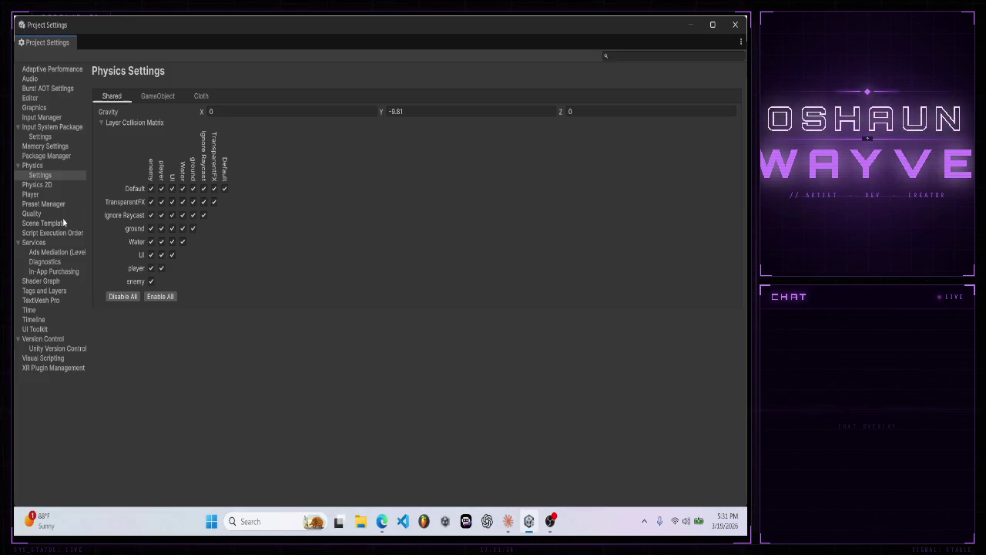
{"action": "left_click", "coordinate": [46, 167]}
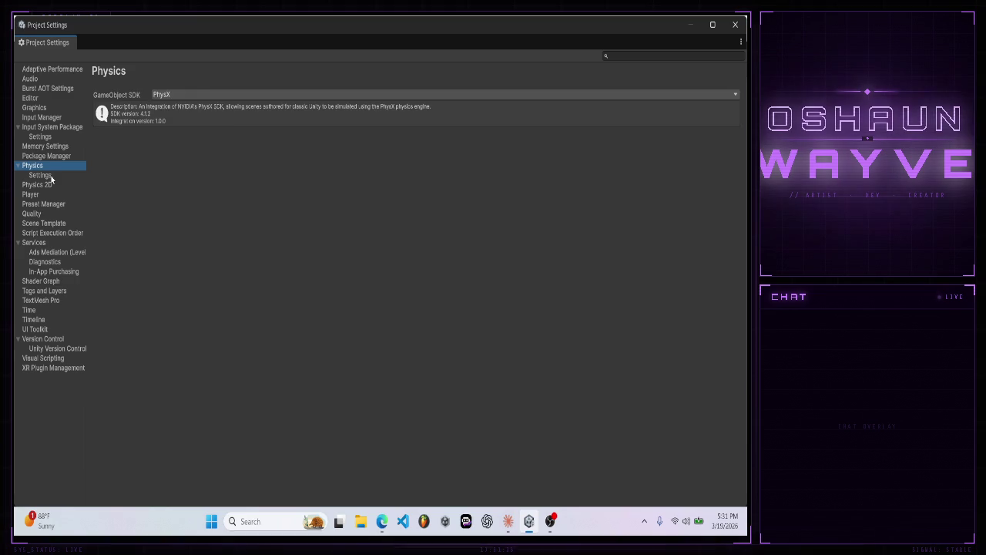
{"action": "left_click", "coordinate": [40, 176]}
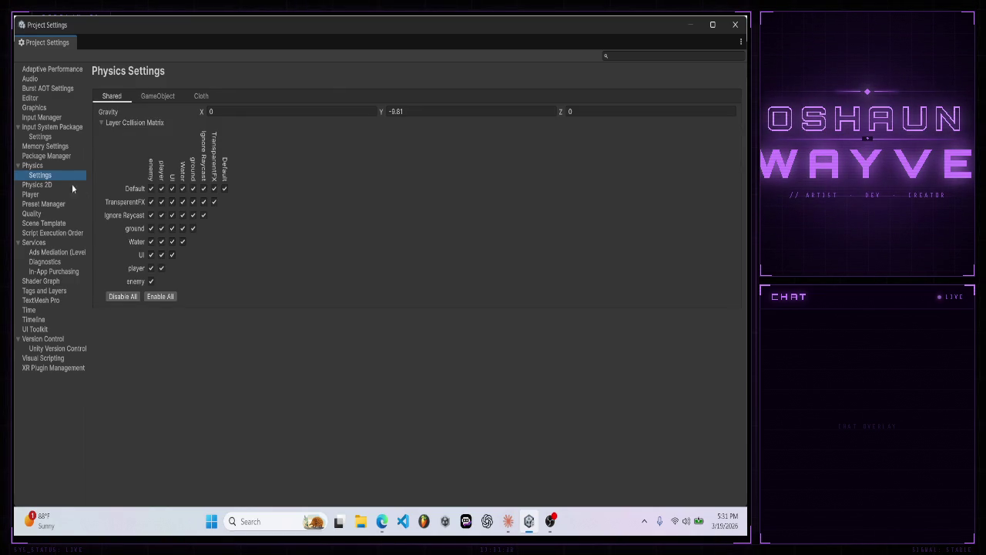
{"action": "left_click", "coordinate": [152, 282]}
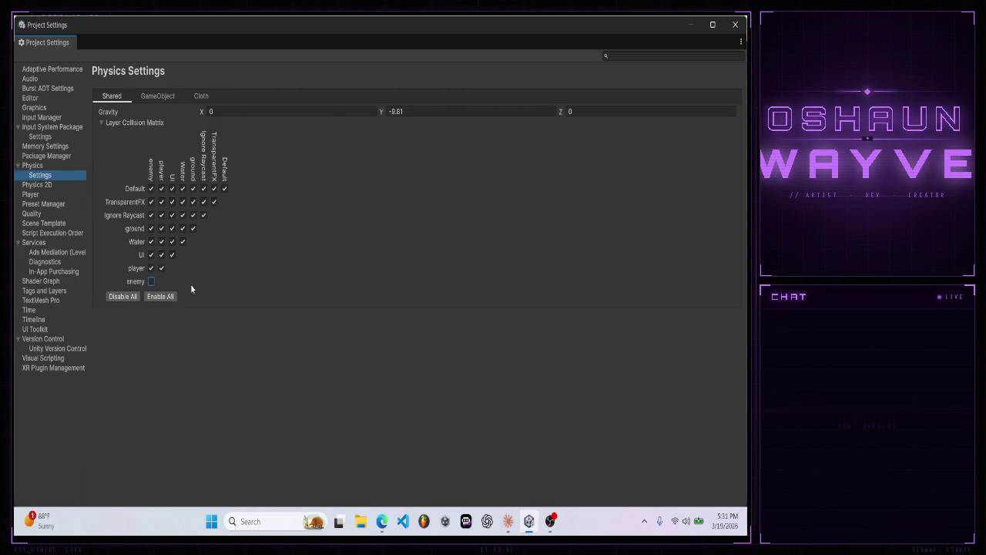
{"action": "mouse_move", "coordinate": [521, 521]}
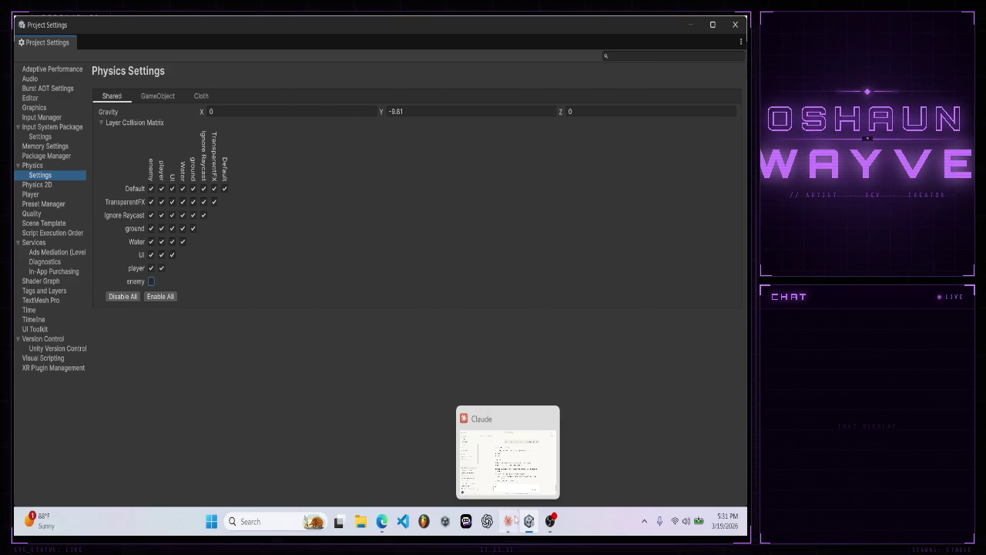
- Untick the player/player box in the Layer Collision Matrix, then close Project Settings
{"action": "left_click", "coordinate": [508, 521]}
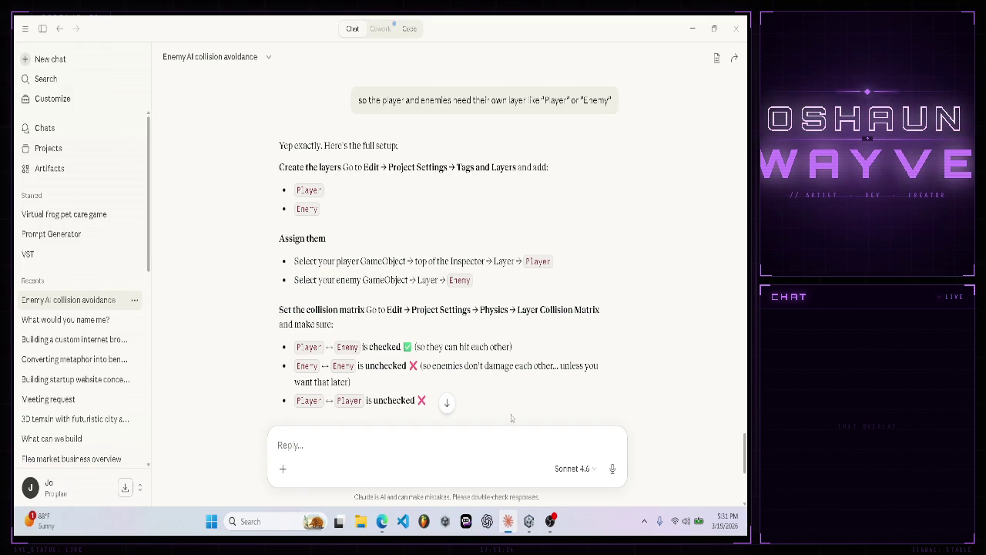
{"action": "scroll", "coordinate": [510, 426], "scroll_direction": "down", "scroll_amount": 1}
{"action": "left_click", "coordinate": [508, 522]}
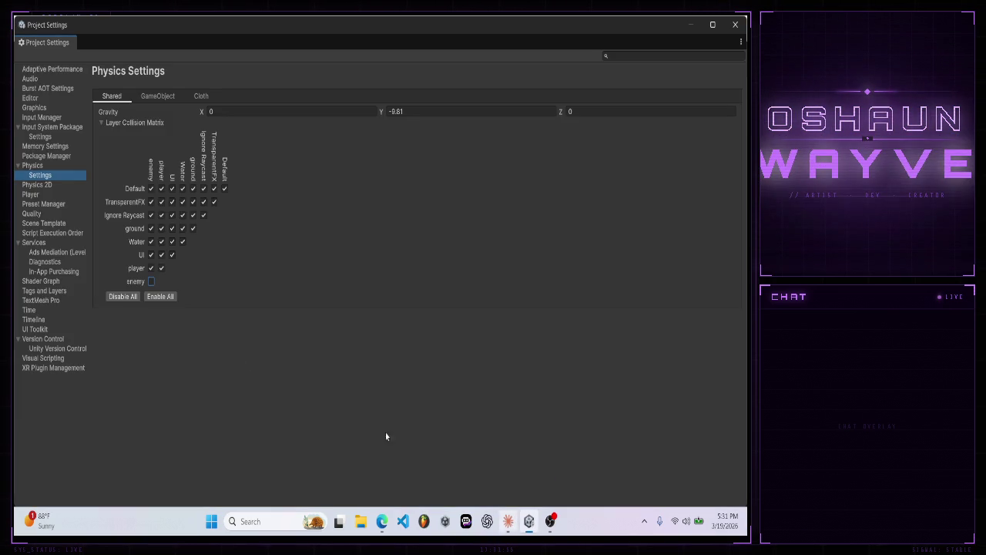
{"action": "left_click", "coordinate": [161, 268]}
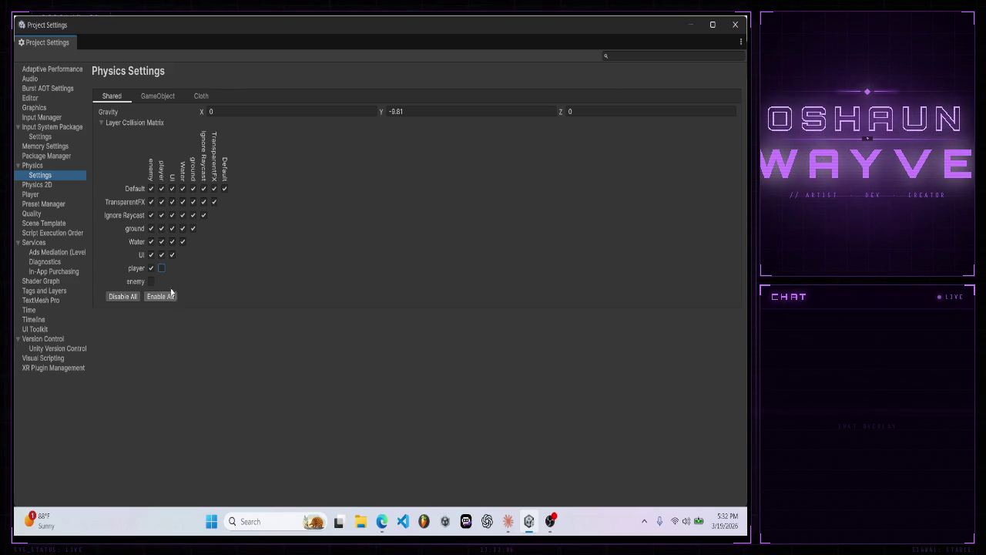
{"action": "left_click", "coordinate": [509, 522]}
{"action": "scroll", "coordinate": [280, 404], "scroll_direction": "down", "scroll_amount": 3}
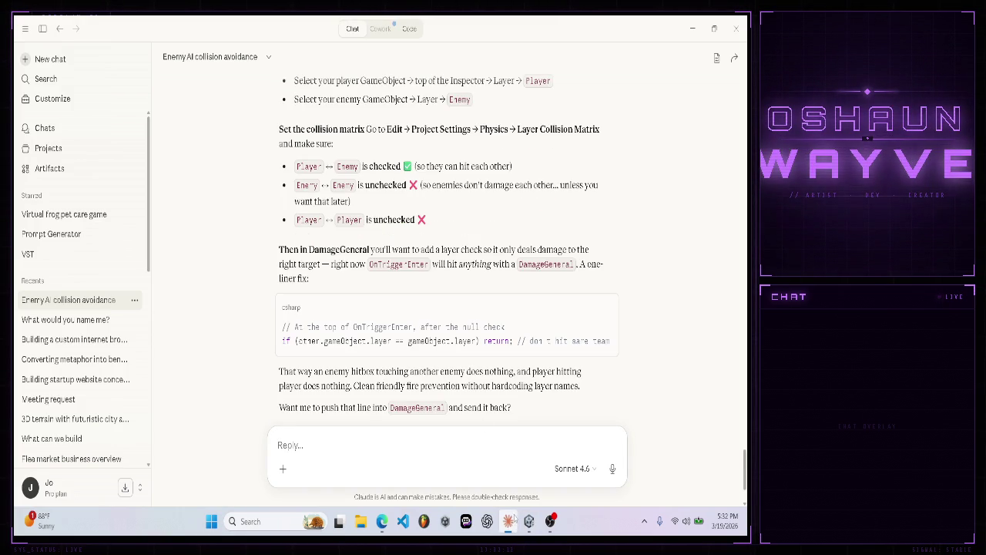
{"action": "left_click", "coordinate": [528, 521]}
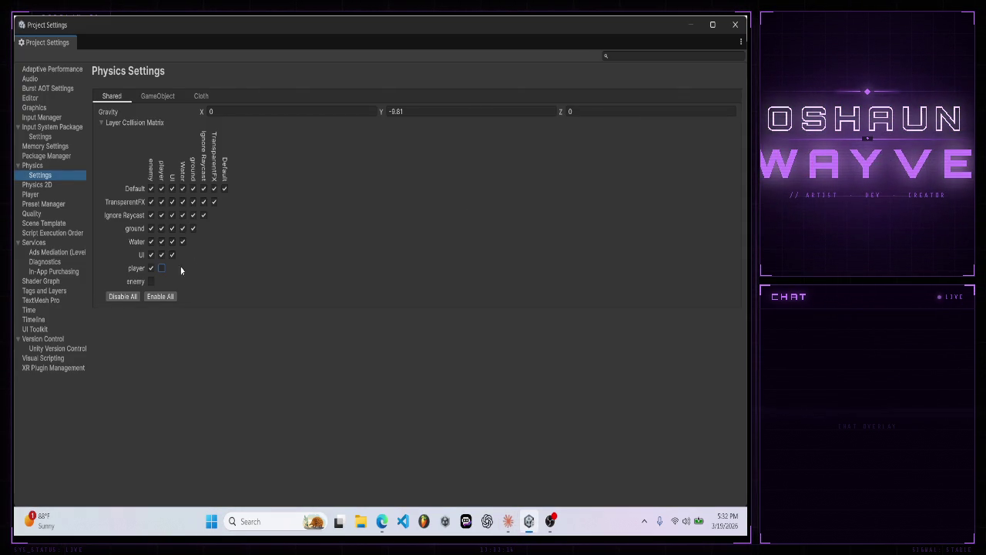
{"action": "left_click", "coordinate": [735, 24]}
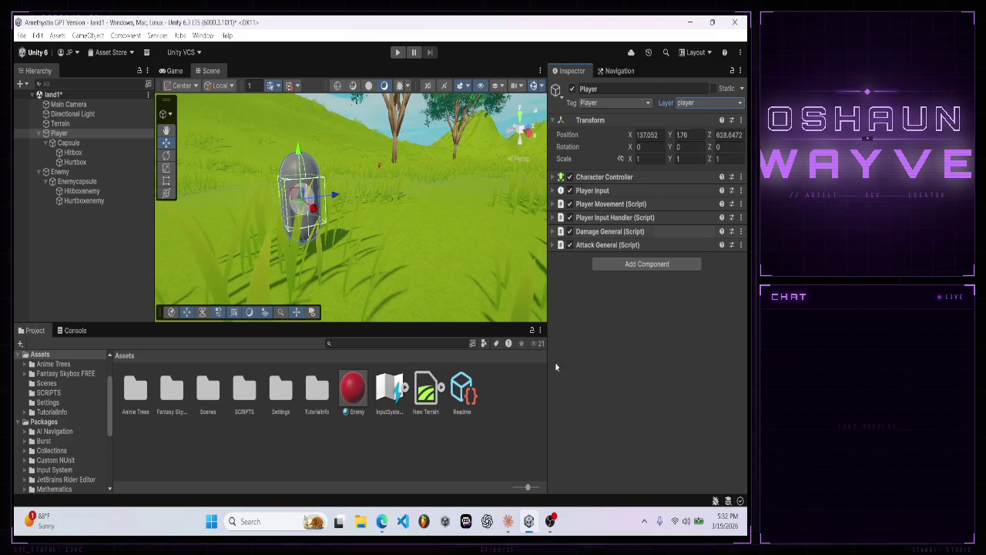
- Copy Claude's layer-check snippet and open DamageGeneral.cs from the SCRIPTS folder
{"action": "left_click", "coordinate": [509, 520]}
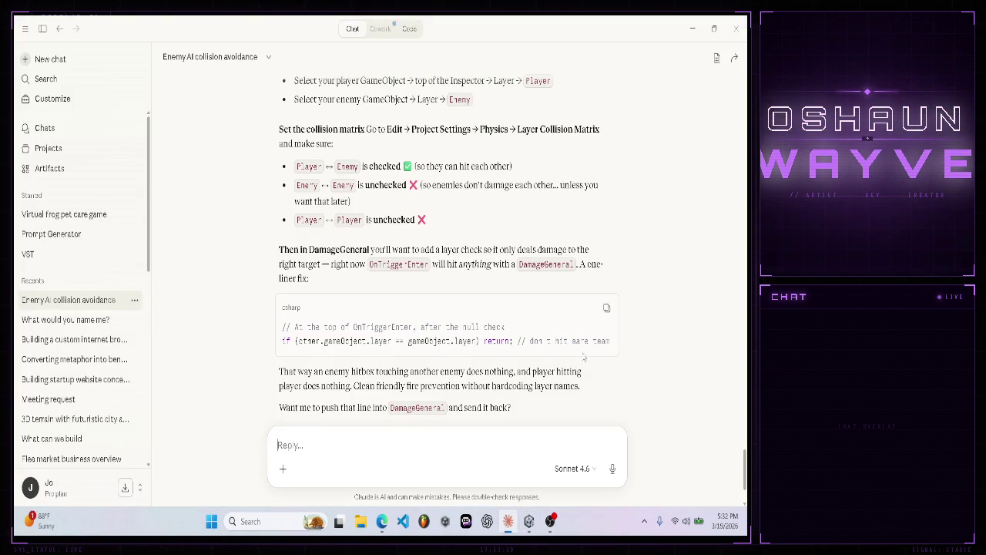
{"action": "left_click", "coordinate": [607, 309]}
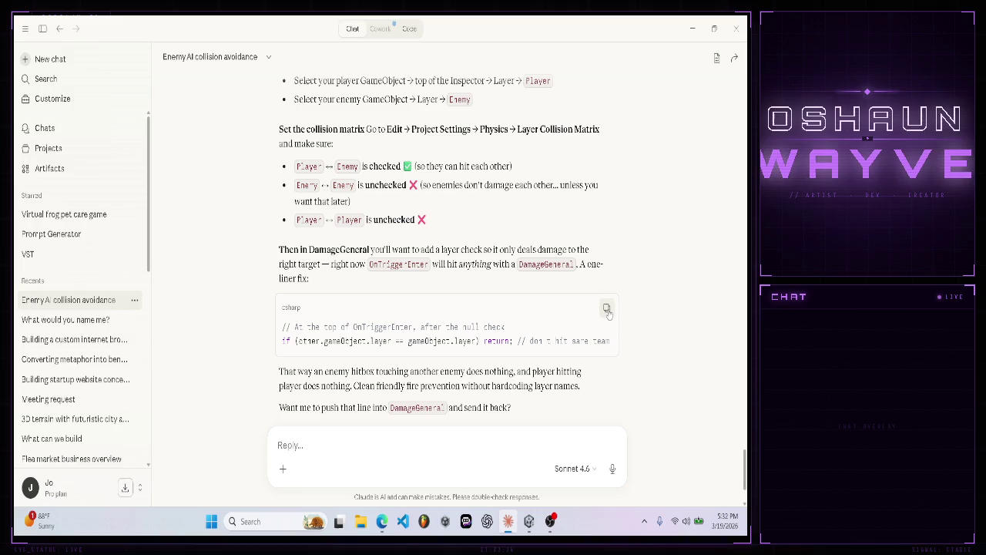
{"action": "left_click", "coordinate": [528, 524]}
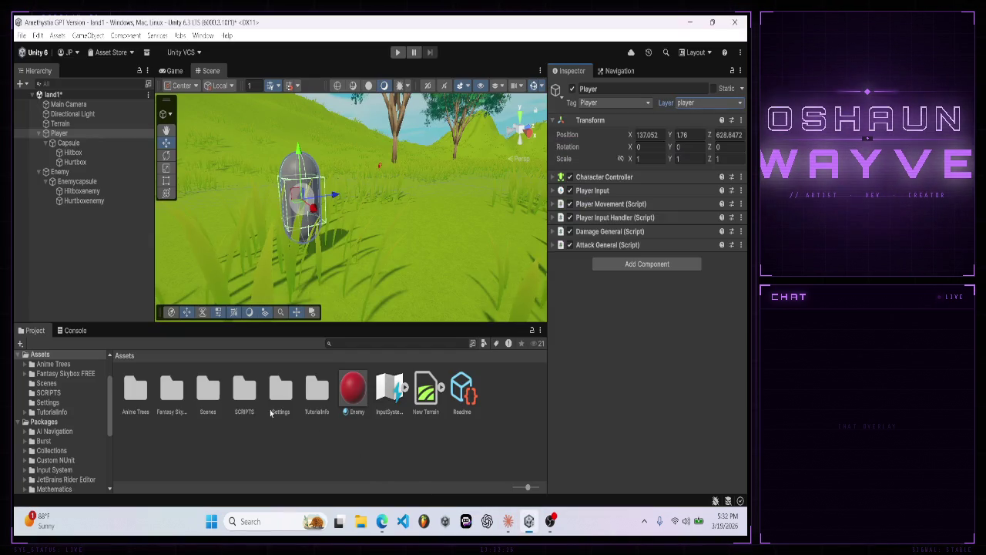
{"action": "double_click", "coordinate": [243, 392]}
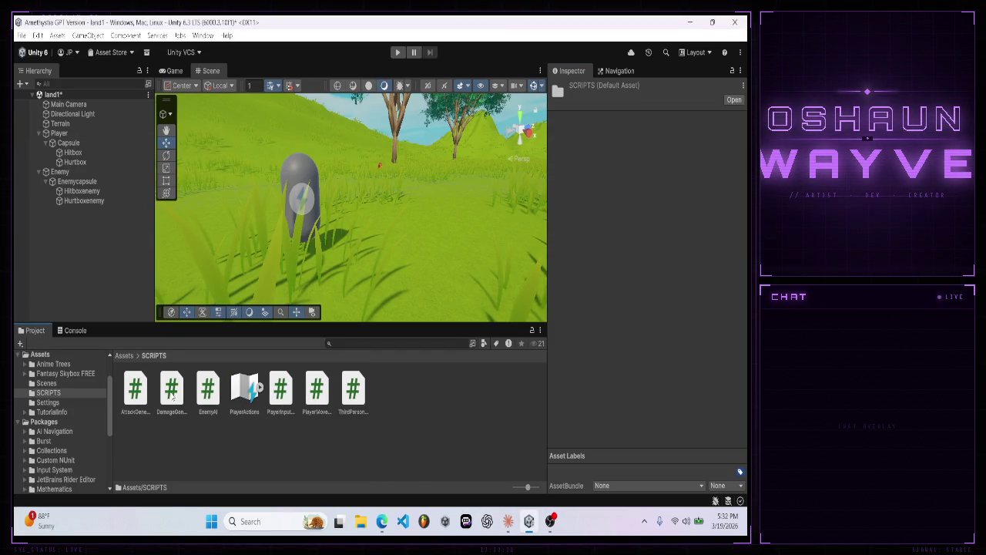
{"action": "left_click", "coordinate": [172, 392]}
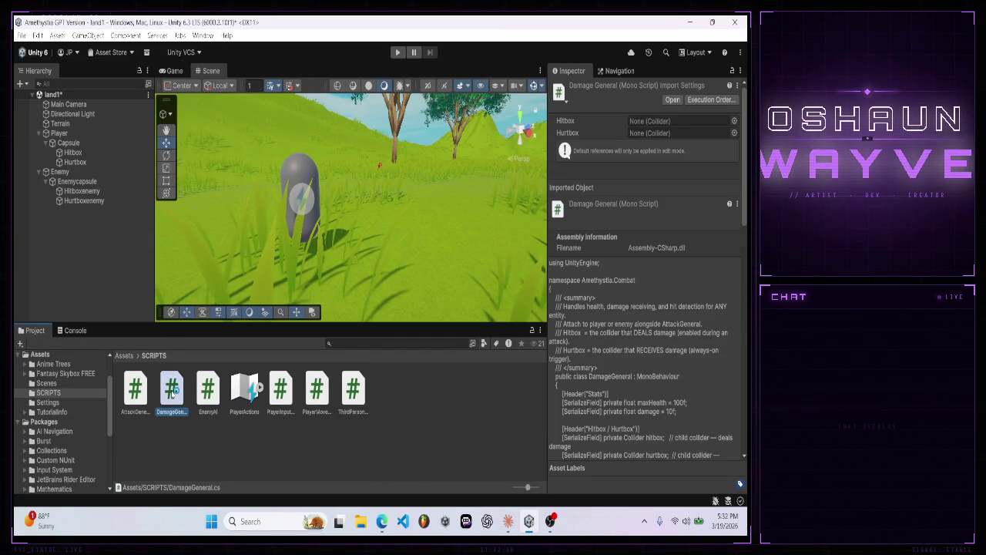
{"action": "double_click", "coordinate": [172, 392]}
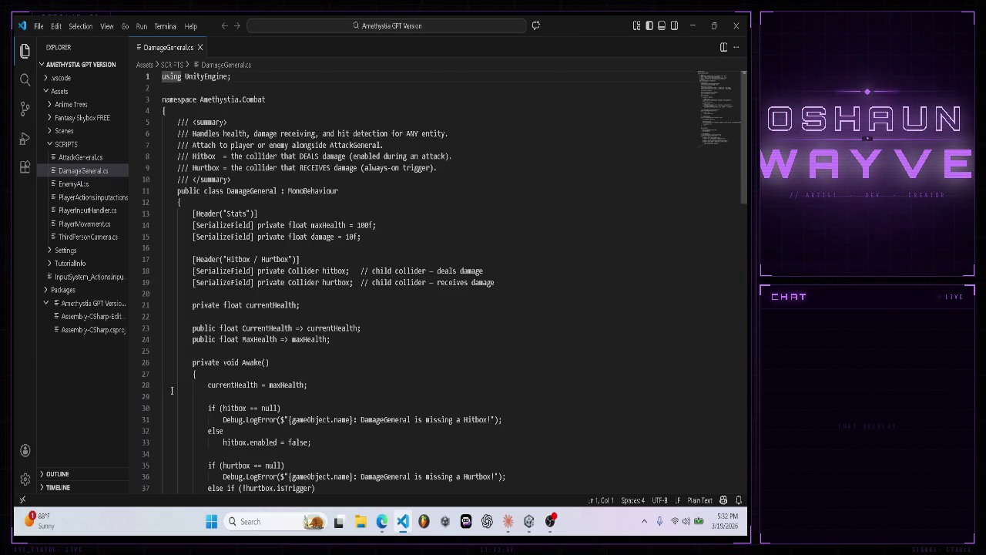
- Search DamageGeneral.cs for 'TriggerEnter' and review Claude's layer-check line
{"action": "key", "text": "ctrl+f"}
{"action": "type", "text": "TriggerEnter"}
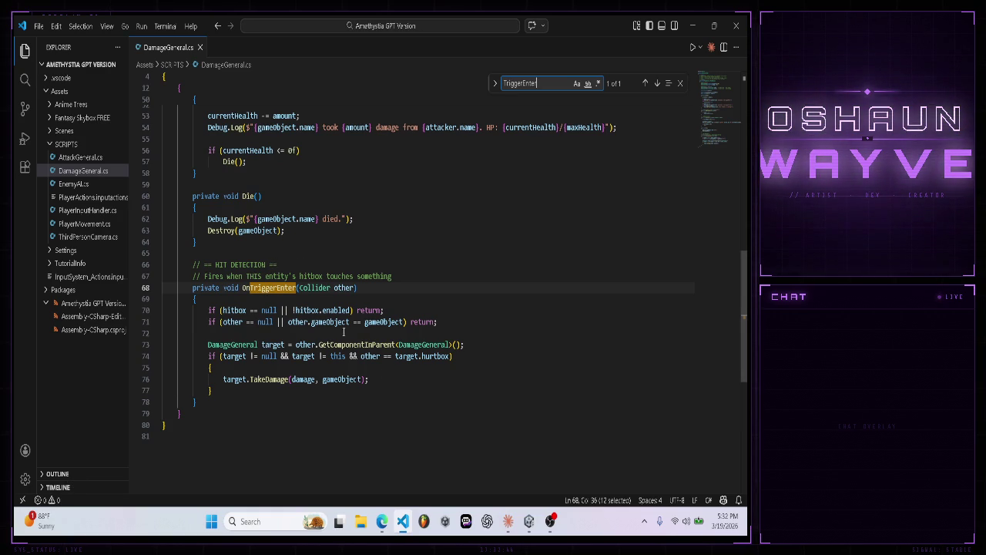
{"action": "left_click", "coordinate": [382, 524]}
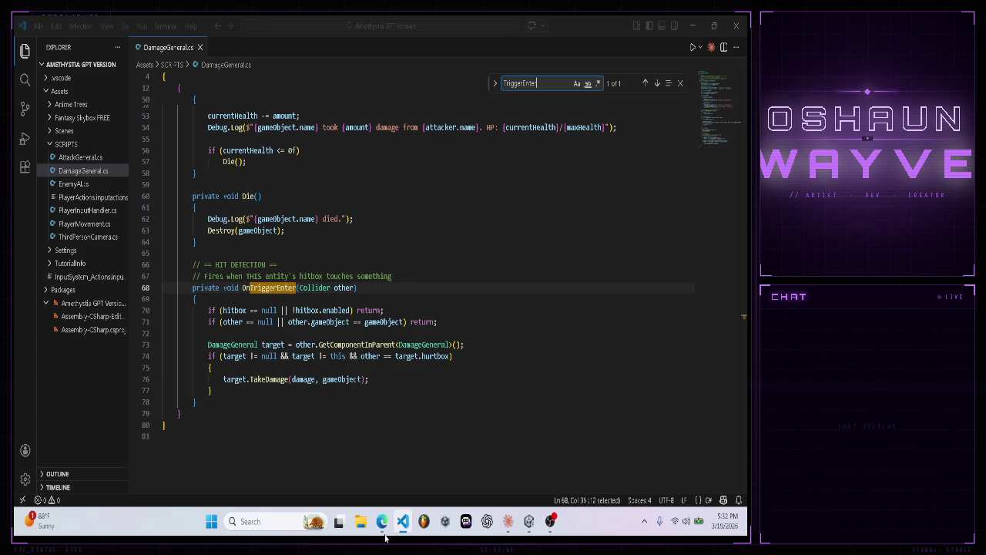
{"action": "left_click", "coordinate": [508, 522]}
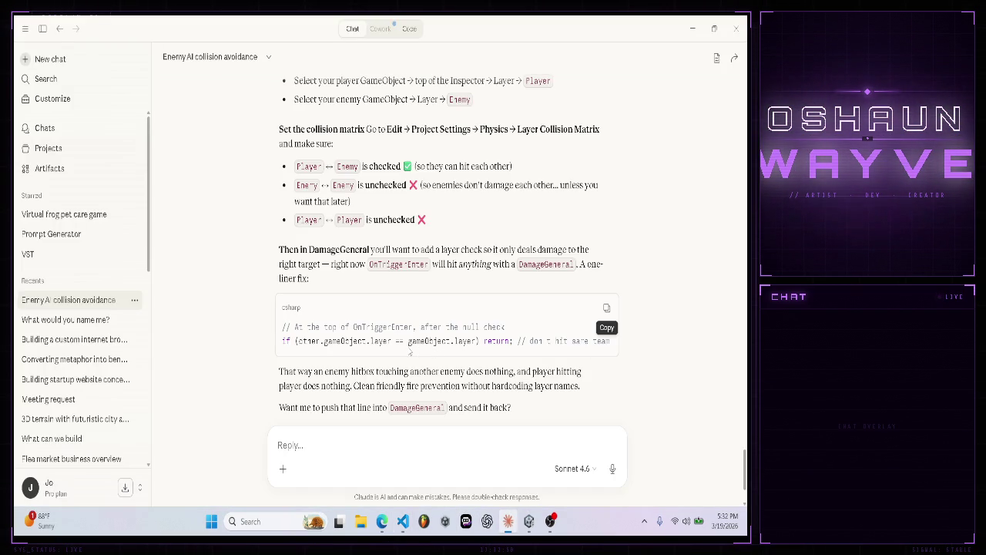
{"action": "left_click_drag", "start_coordinate": [280, 341], "coordinate": [513, 341]}
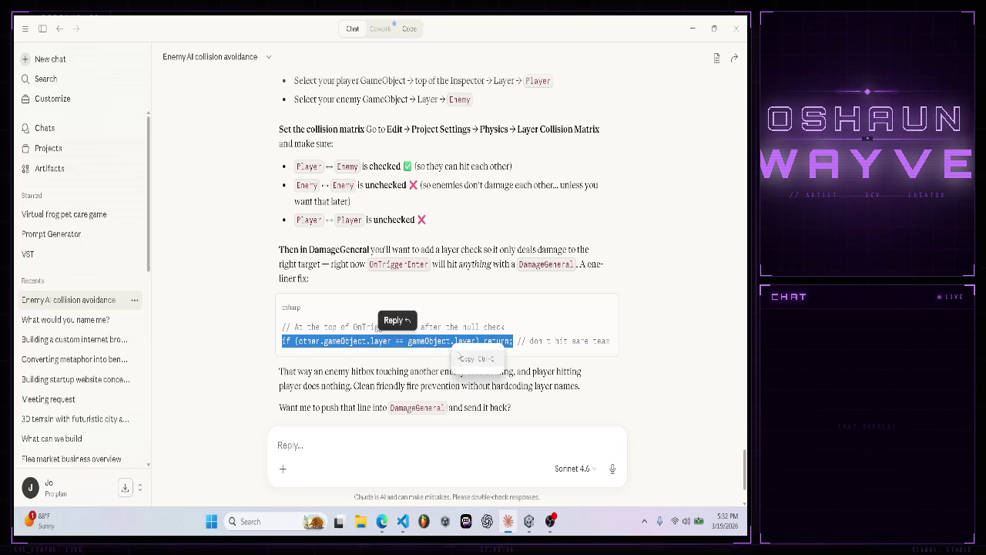
{"action": "left_click", "coordinate": [262, 358]}
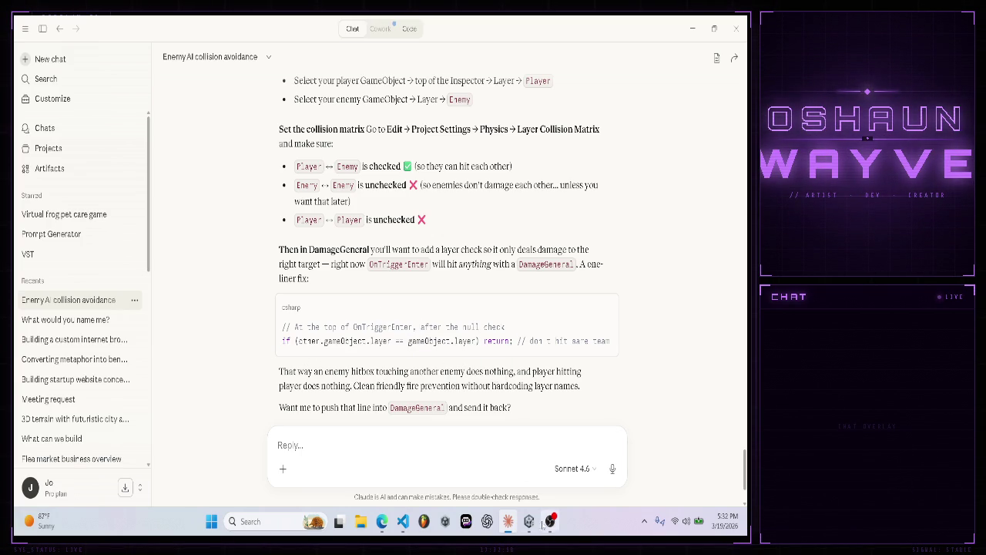
{"action": "left_click", "coordinate": [402, 521]}
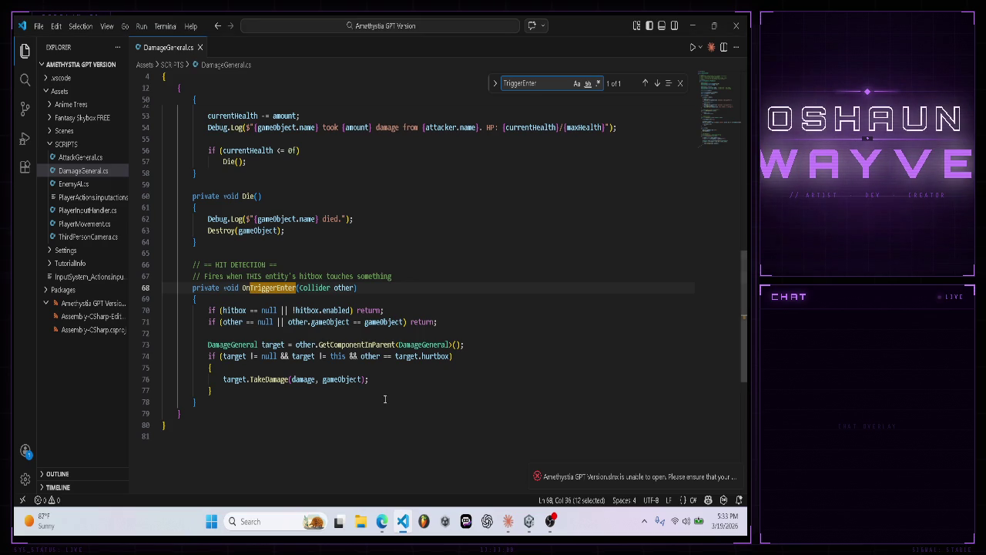
- Paste 'if (other.gameObject.layer == gameObject.layer) return;' into OnTriggerEnter and reformat the method
{"action": "left_click", "coordinate": [456, 328]}
{"action": "key", "text": "Return"}
{"action": "key", "text": "Return"}
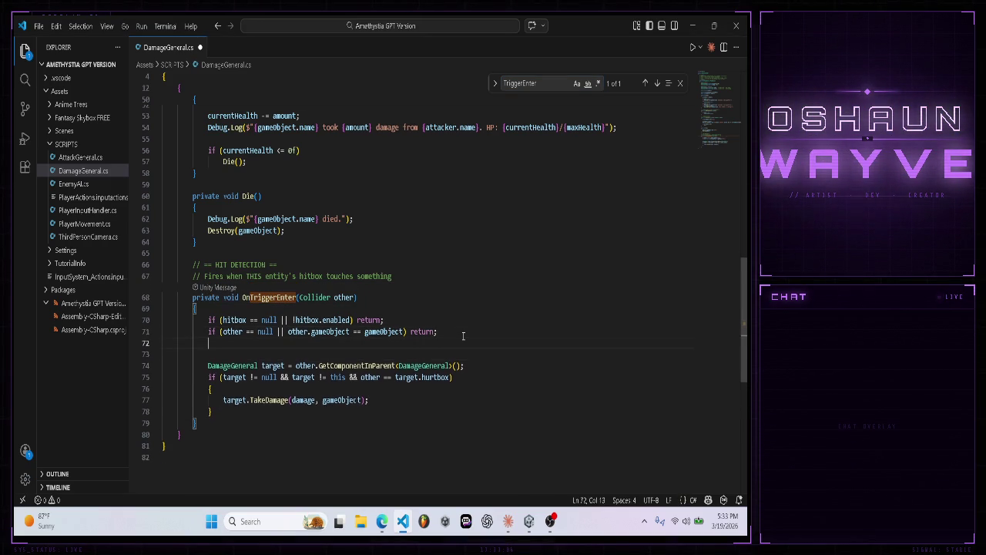
{"action": "key", "text": "ctrl+v"}
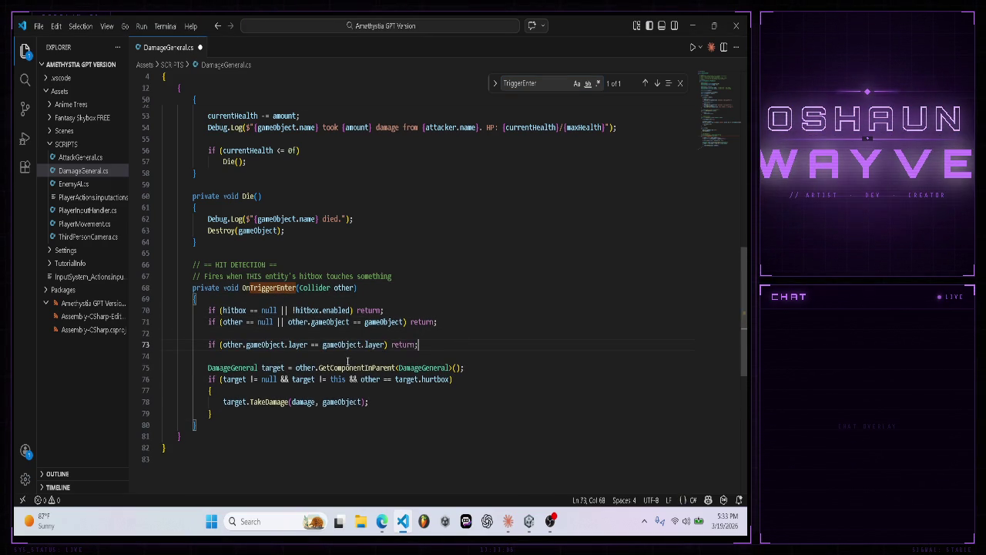
{"action": "mouse_move", "coordinate": [208, 431]}
{"action": "left_mouse_down"}
{"action": "mouse_move", "coordinate": [192, 289]}
{"action": "mouse_move", "coordinate": [192, 306]}
{"action": "left_mouse_up"}
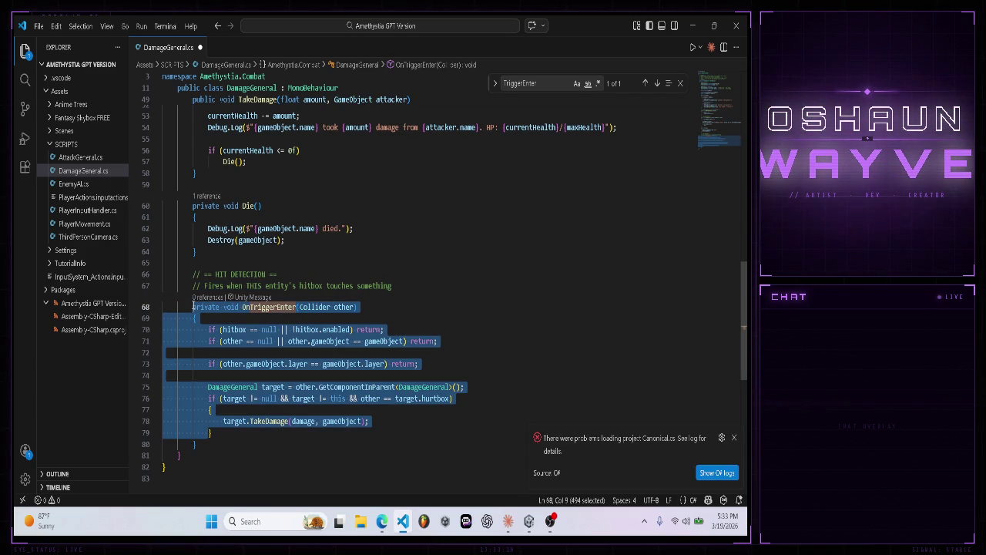
{"action": "right_click", "coordinate": [193, 310]}
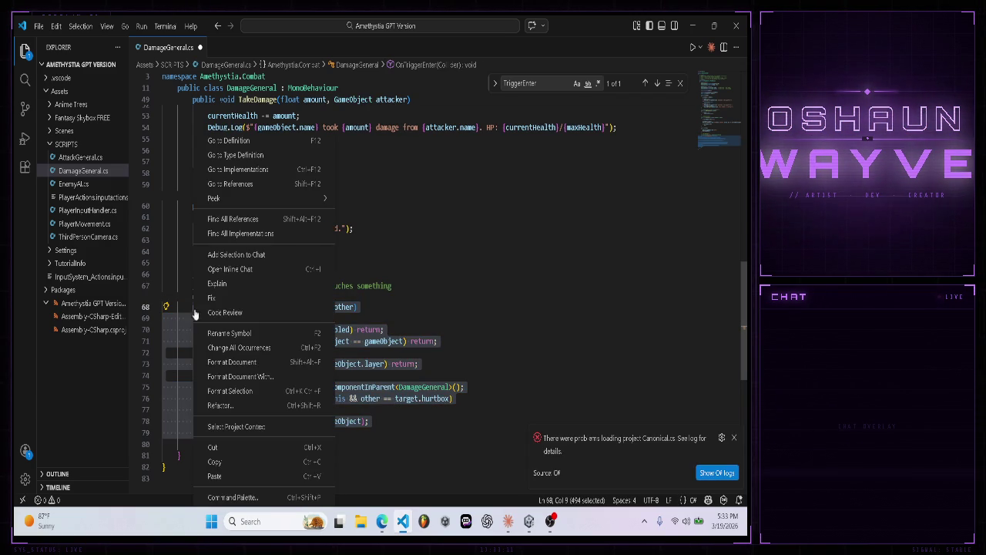
{"action": "left_click", "coordinate": [219, 390]}
- Dismiss the project loading error notification and save DamageGeneral.cs
{"action": "left_click", "coordinate": [293, 446]}
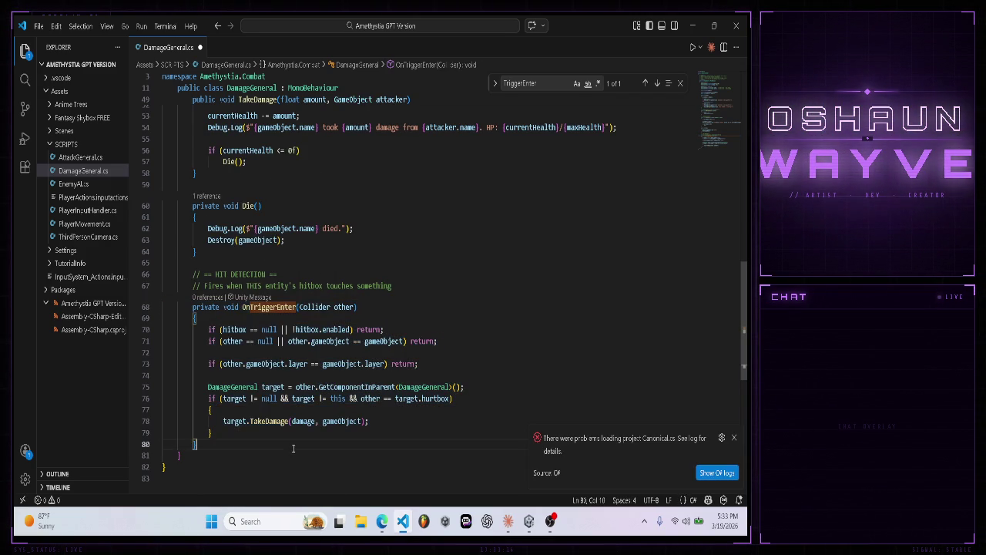
{"action": "left_click", "coordinate": [733, 436]}
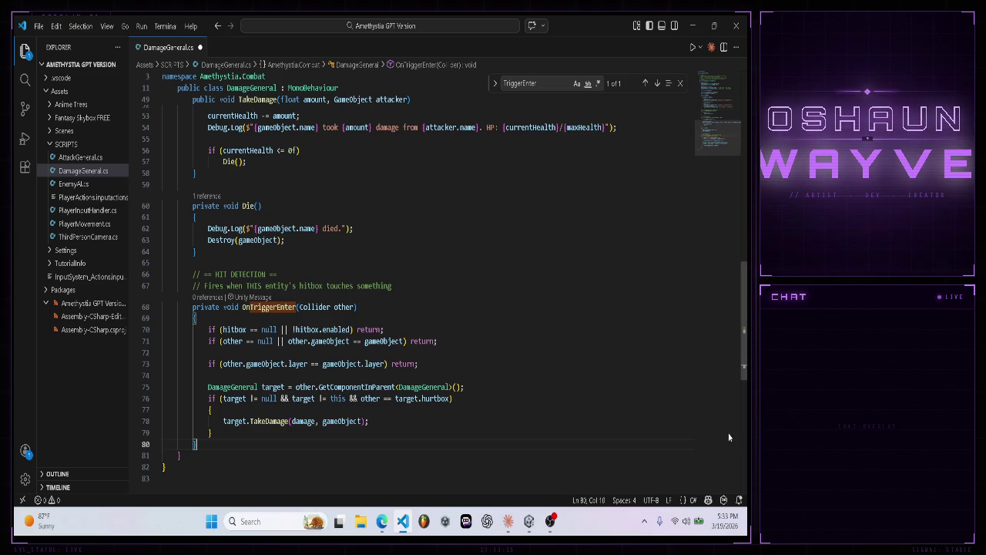
{"action": "left_click", "coordinate": [38, 25]}
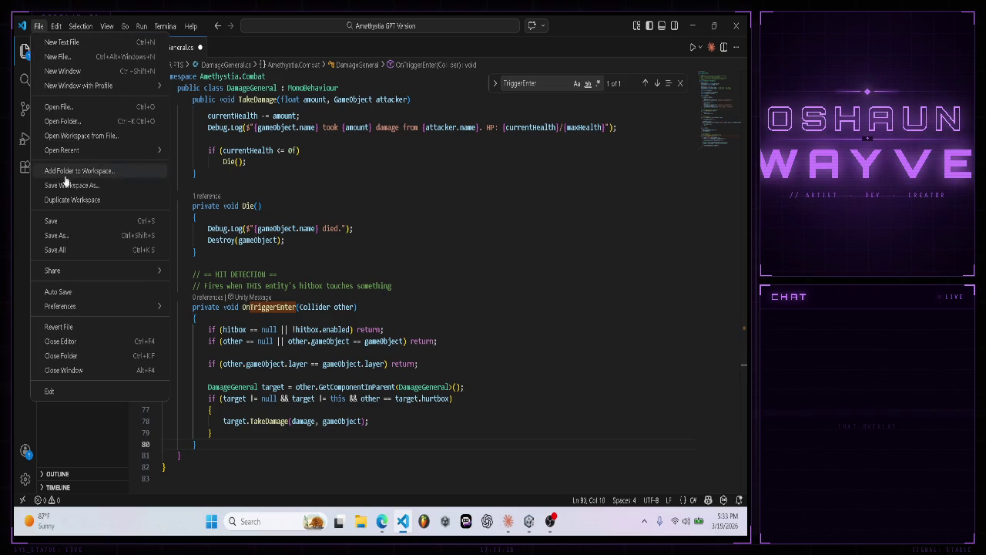
{"action": "left_click", "coordinate": [84, 226]}
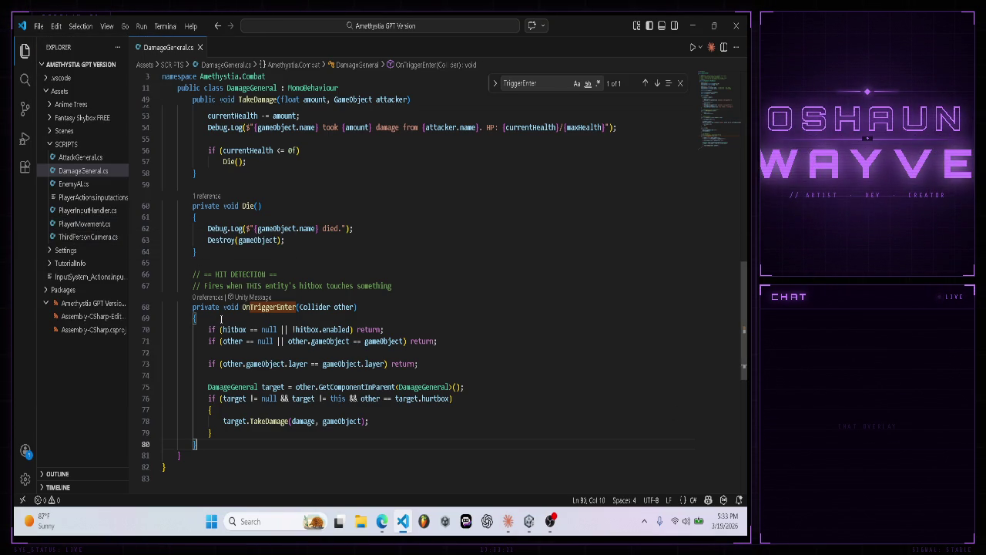
- Take a Snipping Tool screenshot of the updated OnTriggerEnter code
{"action": "left_click", "coordinate": [505, 521]}
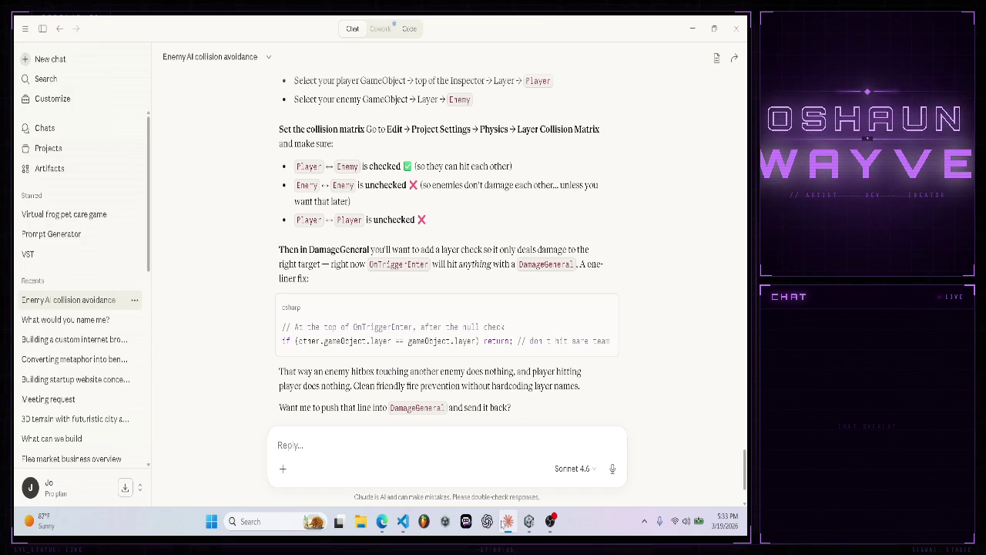
{"action": "left_click", "coordinate": [501, 523]}
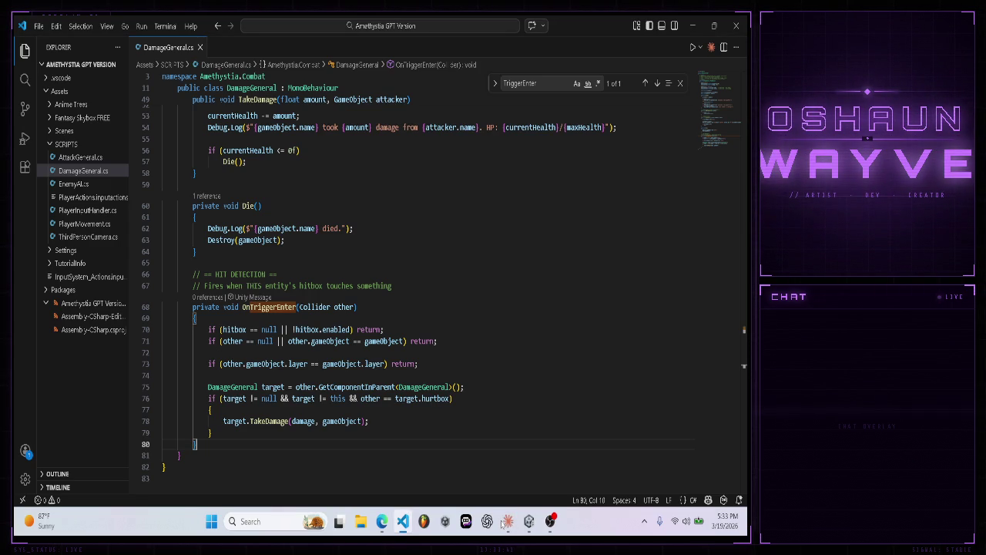
{"action": "left_click", "coordinate": [502, 523]}
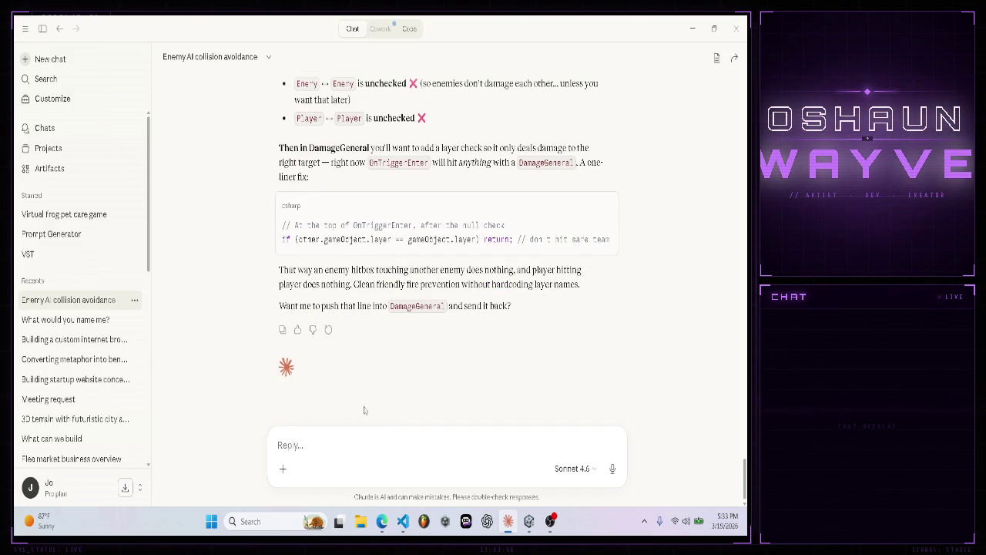
{"action": "left_click", "coordinate": [402, 521]}
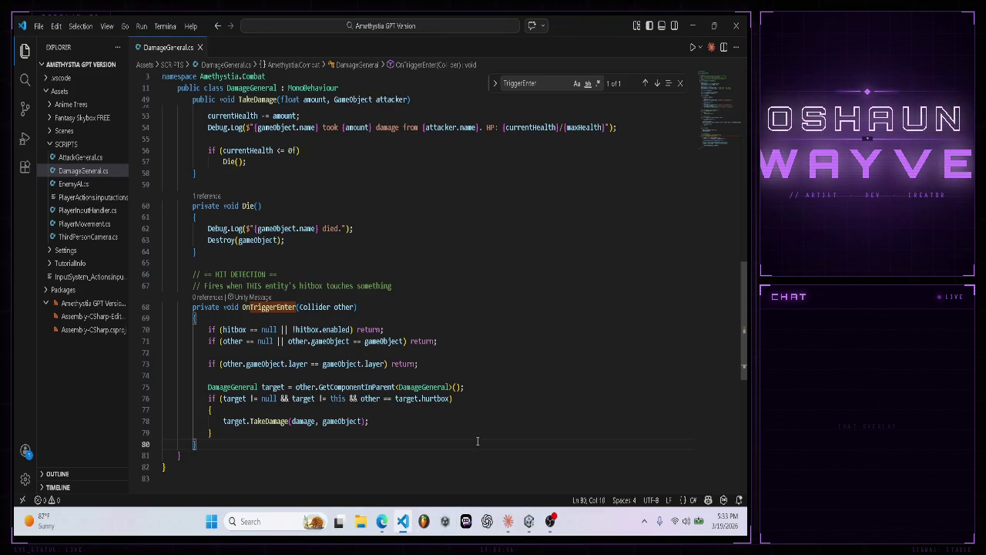
{"action": "key", "text": "super+shift+s"}
{"action": "mouse_move", "coordinate": [480, 436]}
{"action": "left_mouse_down"}
{"action": "mouse_move", "coordinate": [159, 273]}
{"action": "mouse_move", "coordinate": [171, 295]}
{"action": "left_mouse_up"}
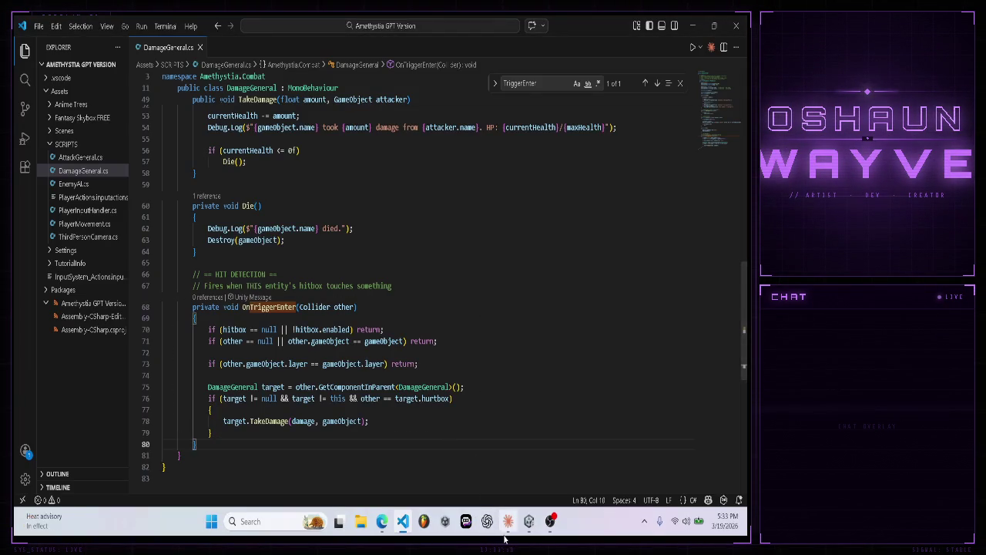
- Paste the code screenshot into Claude with the reply 'Nah I think I did it' and send
{"action": "left_click", "coordinate": [508, 521]}
{"action": "key", "text": "ctrl+v"}
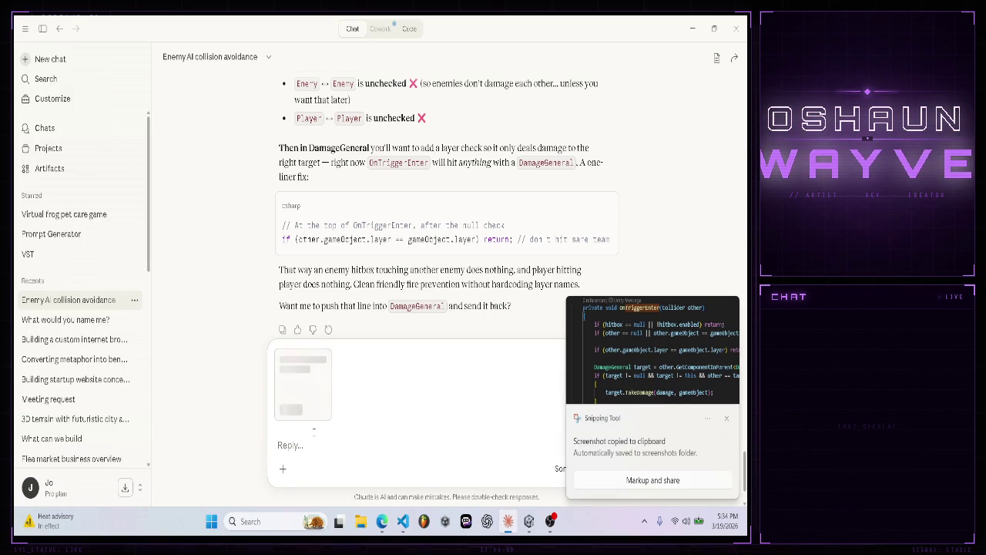
{"action": "type", "text": "Nah th"}
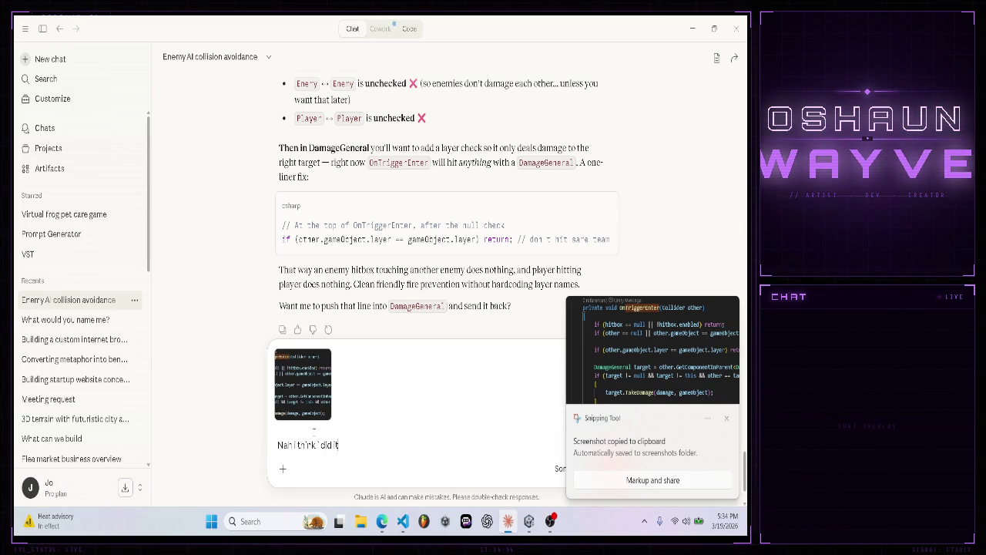
{"action": "key", "text": "Return"}
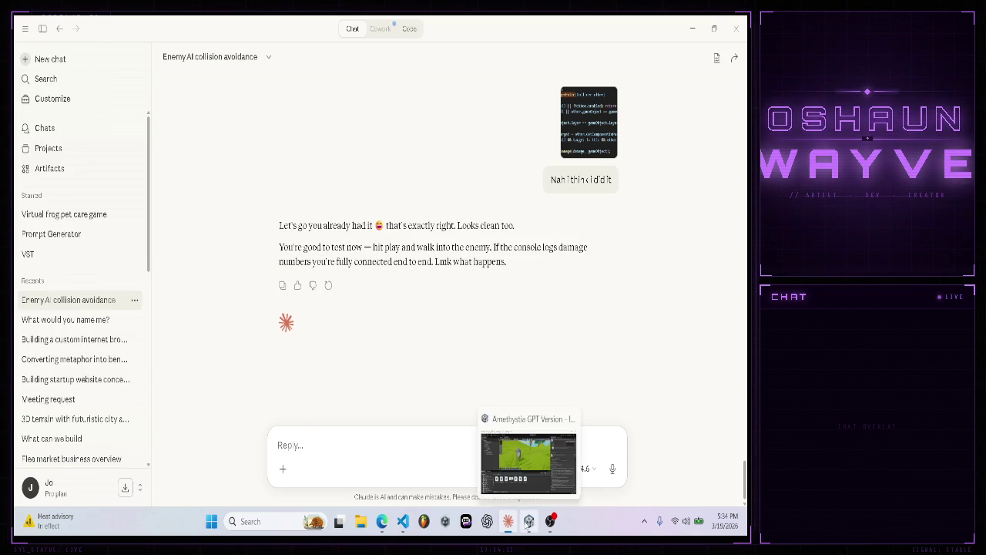
- Start Play mode in Unity to test attack hits, then return to Claude's attachment options
{"action": "left_click", "coordinate": [529, 520]}
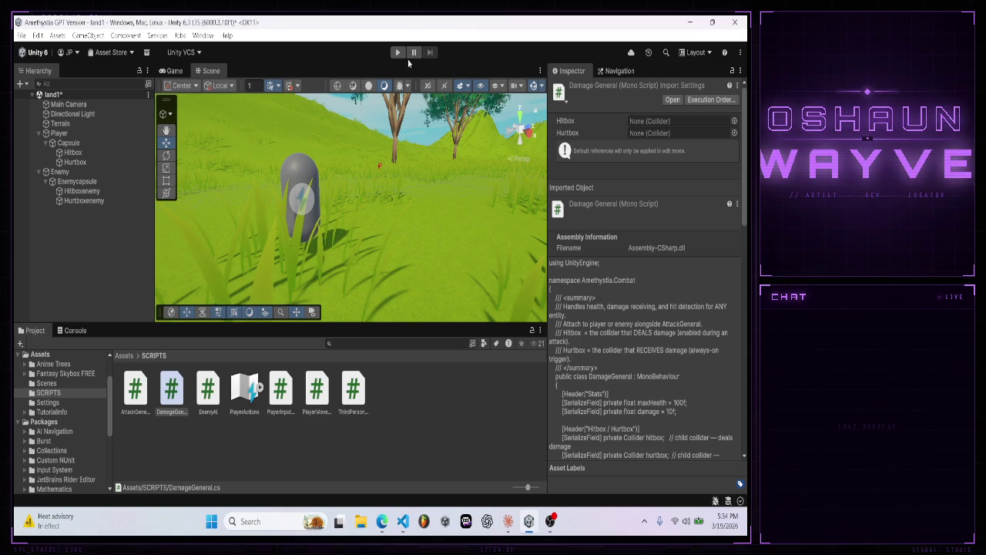
{"action": "left_click", "coordinate": [398, 53]}
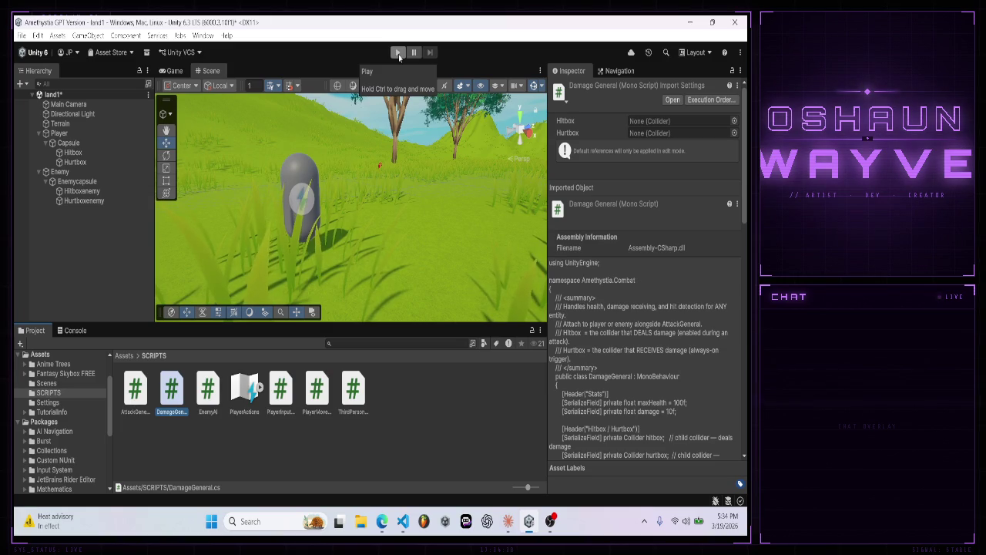
{"action": "left_click", "coordinate": [508, 521]}
{"action": "left_click", "coordinate": [283, 468]}
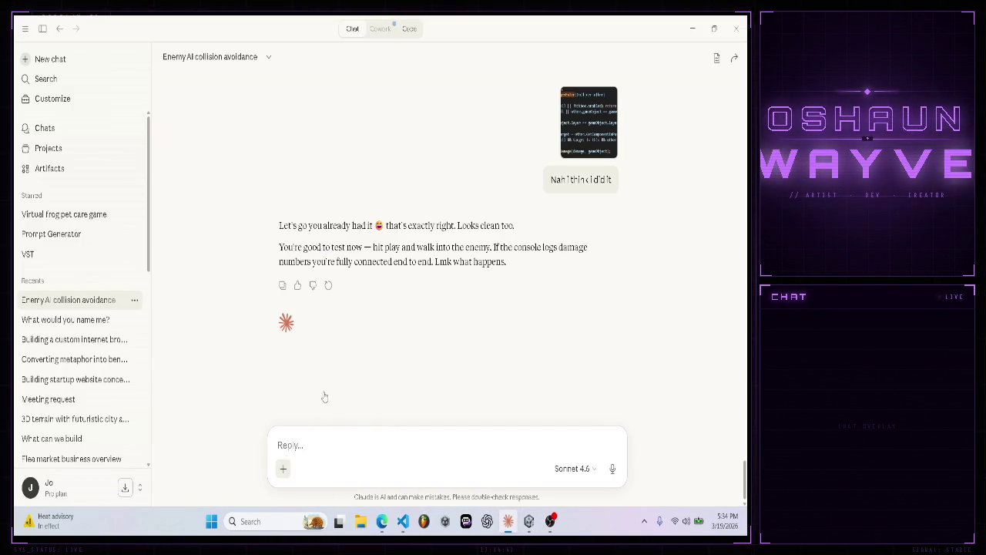
- Attach ThirdPersonCamera.cs and ask Claude to slow the camera without changing the script
{"action": "key", "text": "Escape"}
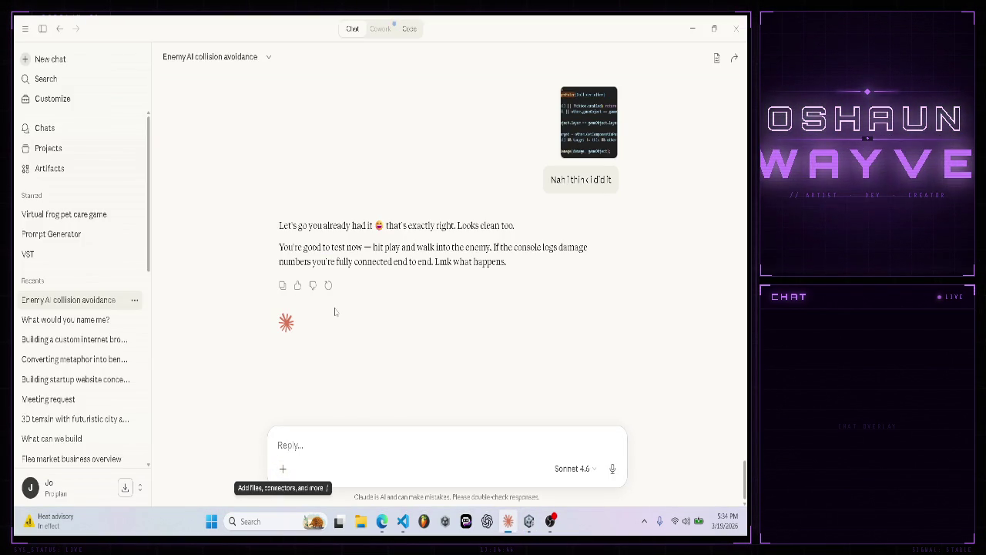
{"action": "left_click", "coordinate": [283, 468]}
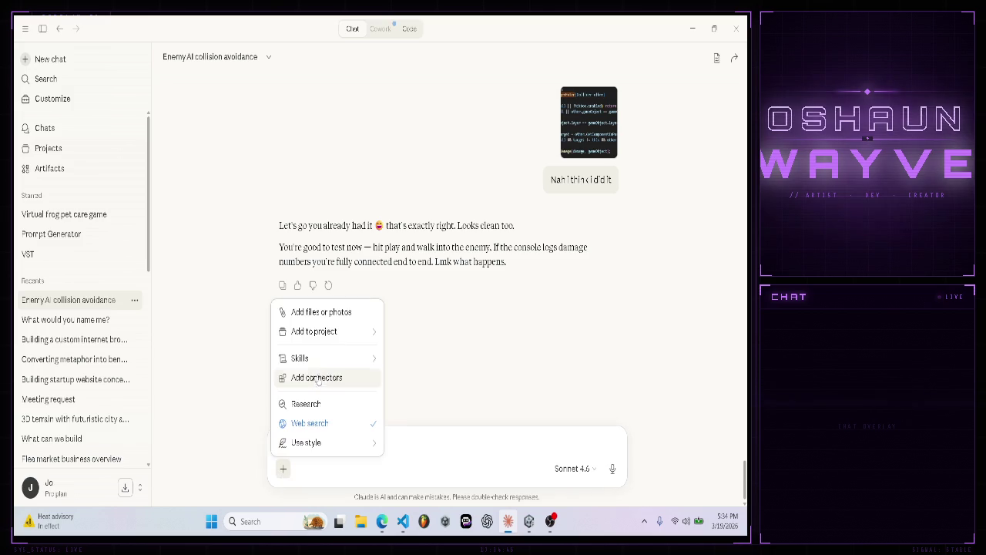
{"action": "left_click", "coordinate": [327, 312]}
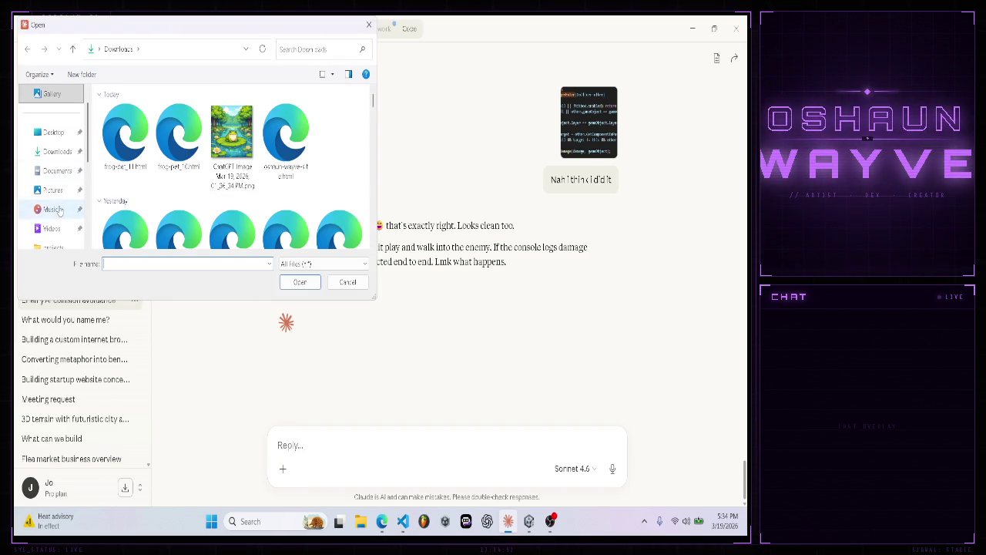
{"action": "scroll", "coordinate": [62, 197], "scroll_direction": "down", "scroll_amount": 2}
{"action": "left_click", "coordinate": [59, 194]}
{"action": "scroll", "coordinate": [152, 200], "scroll_direction": "down", "scroll_amount": 3}
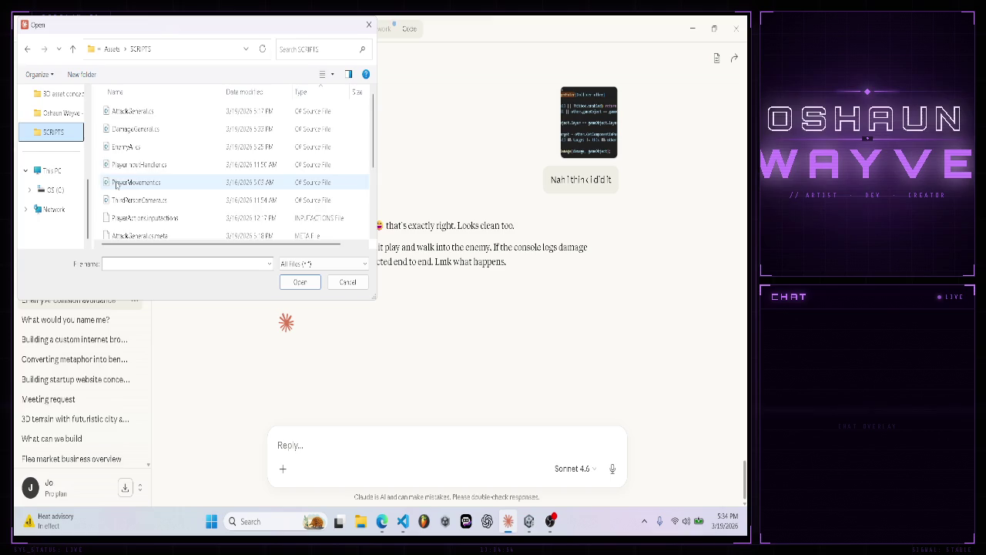
{"action": "double_click", "coordinate": [138, 158]}
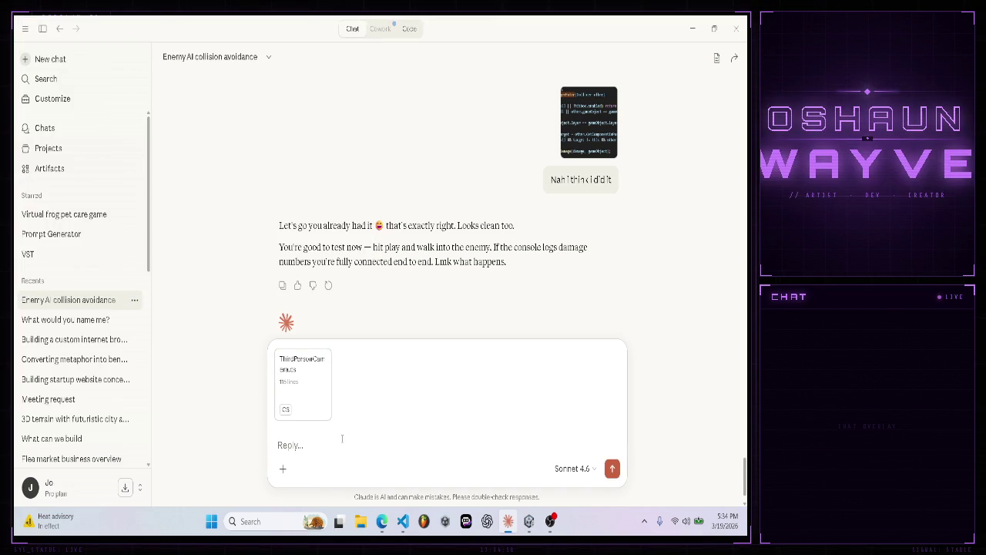
{"action": "type", "text": "This came"}
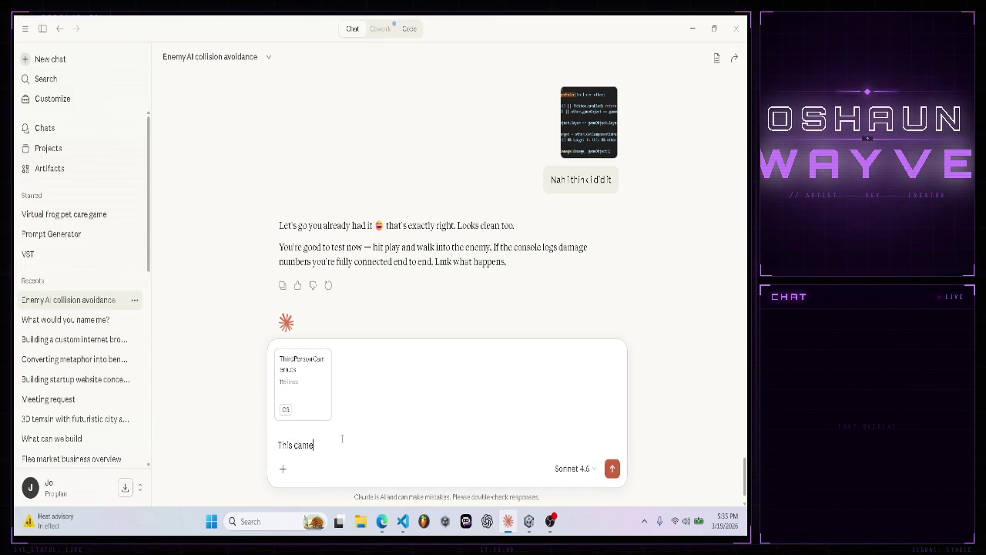
{"action": "type", "text": "ra moves wa"}
{"action": "type", "text": "y too f"}
{"action": "type", "text": "ast, othe"}
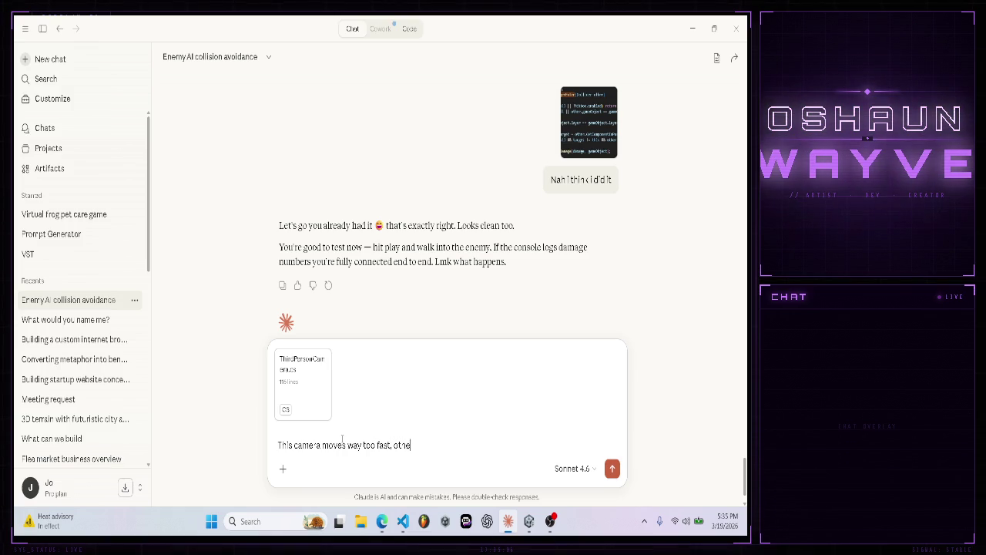
{"action": "type", "text": "rwise I love eve"}
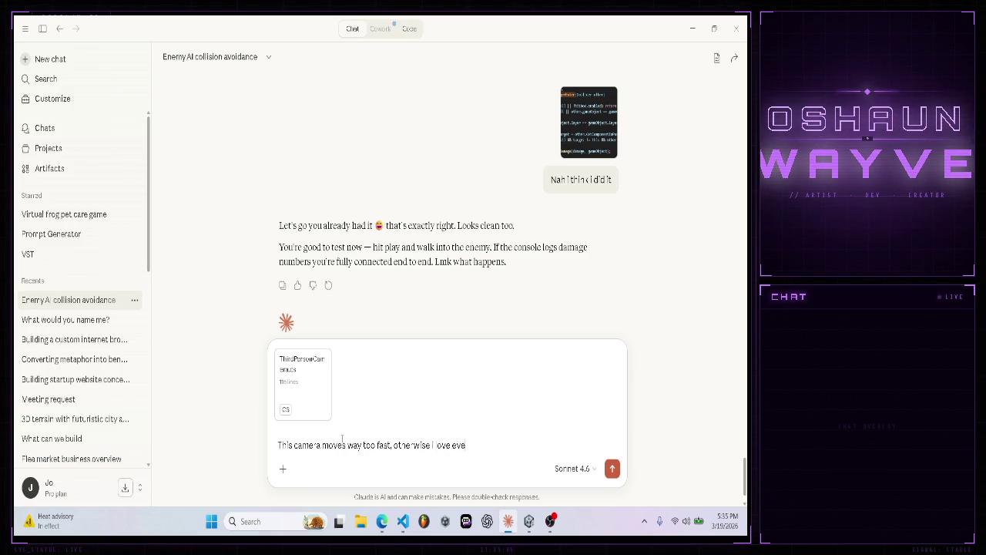
{"action": "type", "text": "rythut it"}
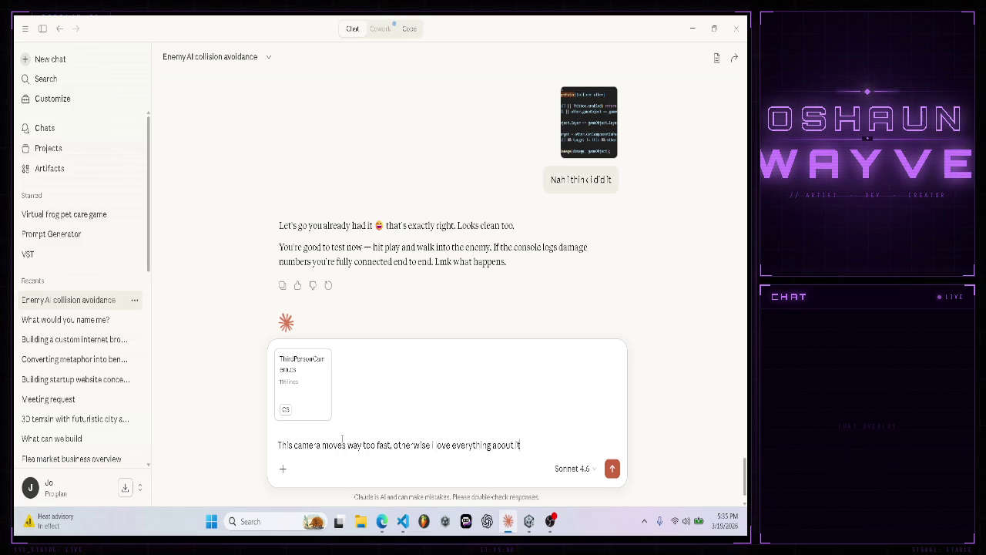
{"action": "type", "text": "dont change th"}
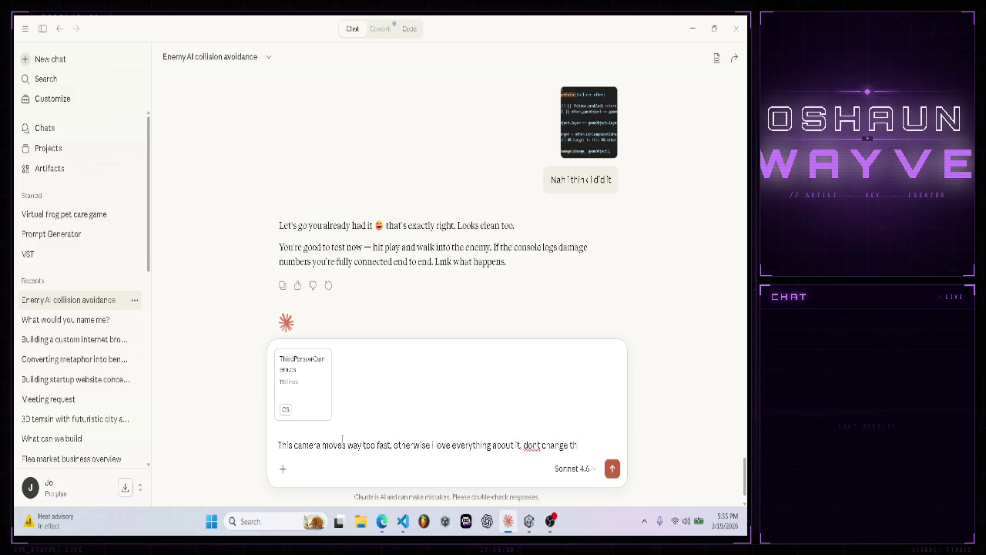
{"action": "type", "text": "e script but o"}
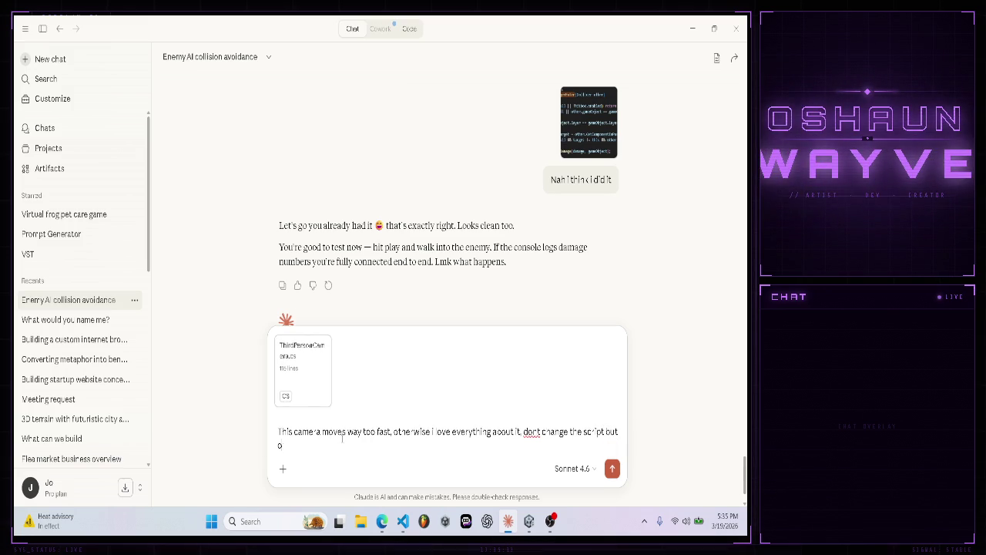
{"action": "type", "text": "nlyw down"}
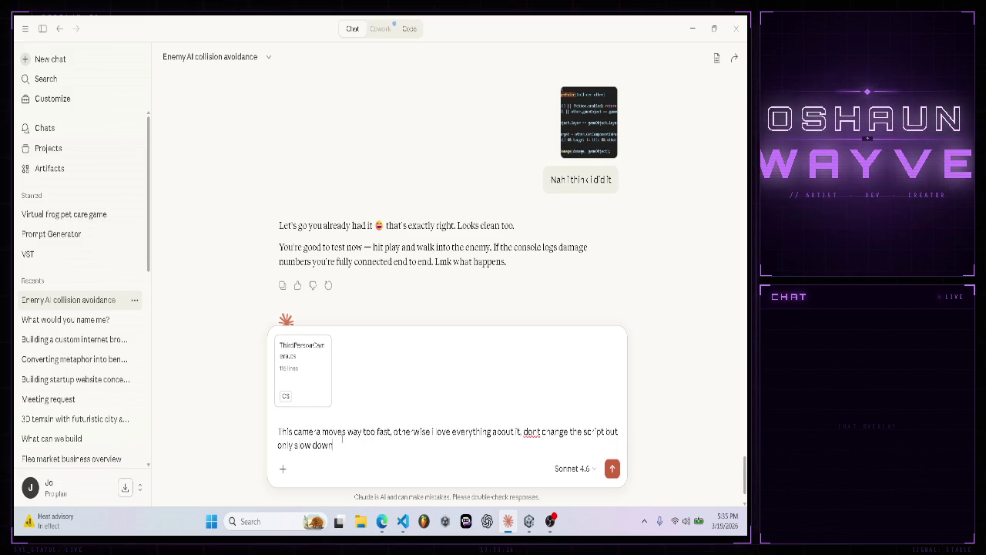
{"action": "type", "text": " the sceed please"}
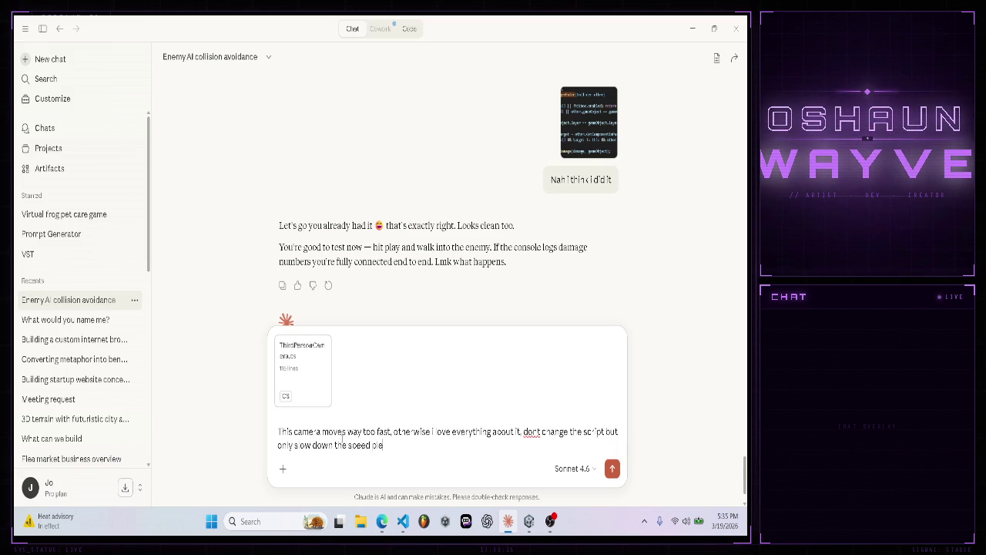
{"action": "key", "text": "Return"}
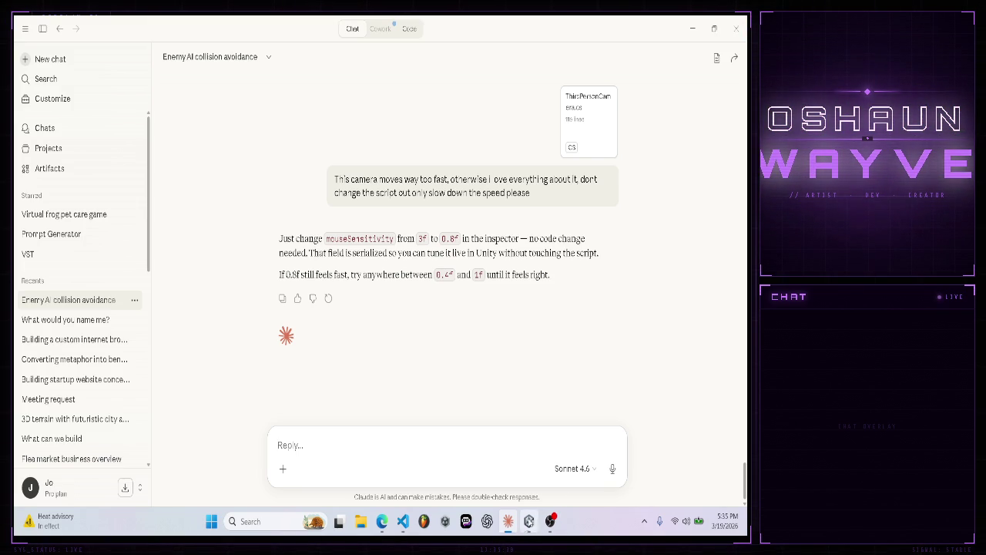
- Show the Main Camera's Third Person Camera (Script) settings in Unity's Inspector
{"action": "left_click", "coordinate": [529, 521]}
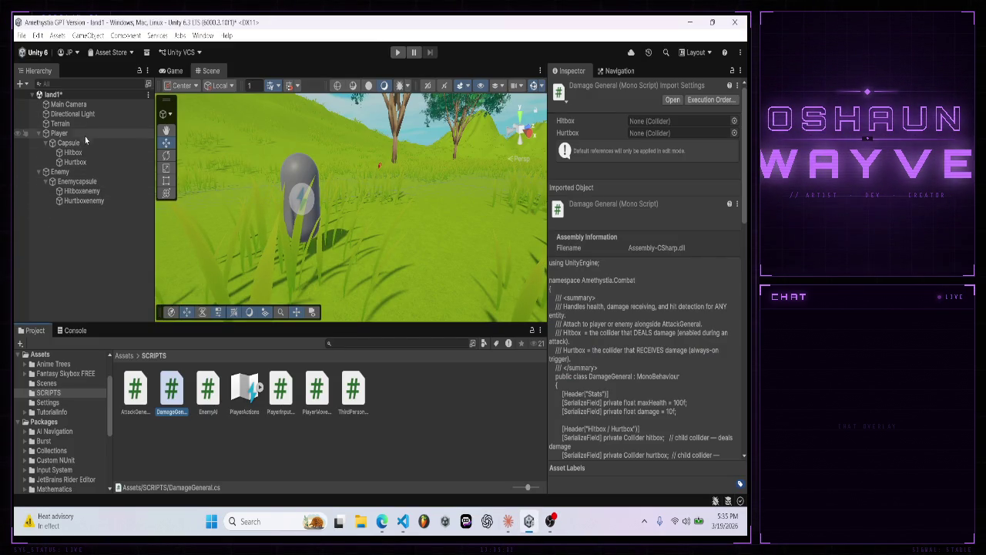
{"action": "left_click", "coordinate": [69, 104]}
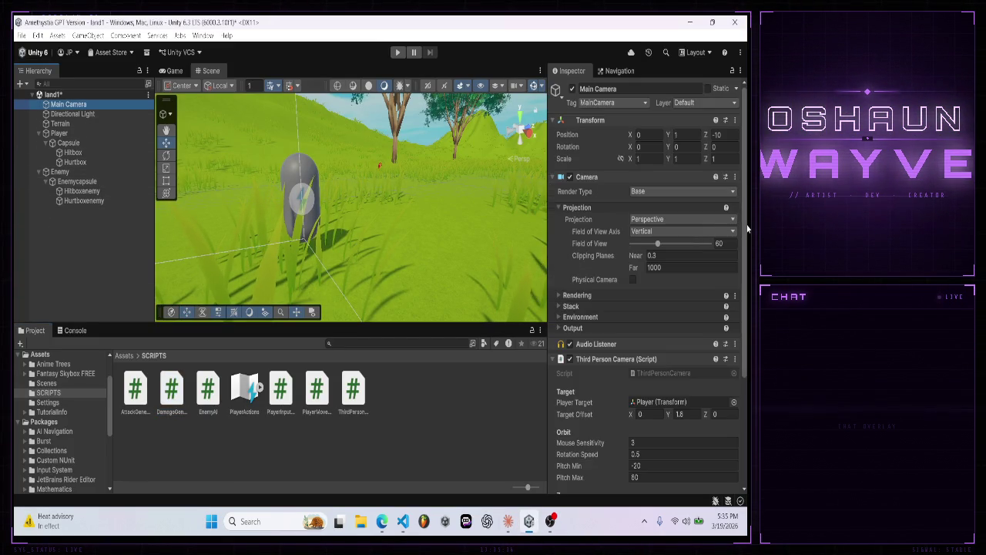
{"action": "scroll", "coordinate": [728, 369], "scroll_direction": "down", "scroll_amount": 8}
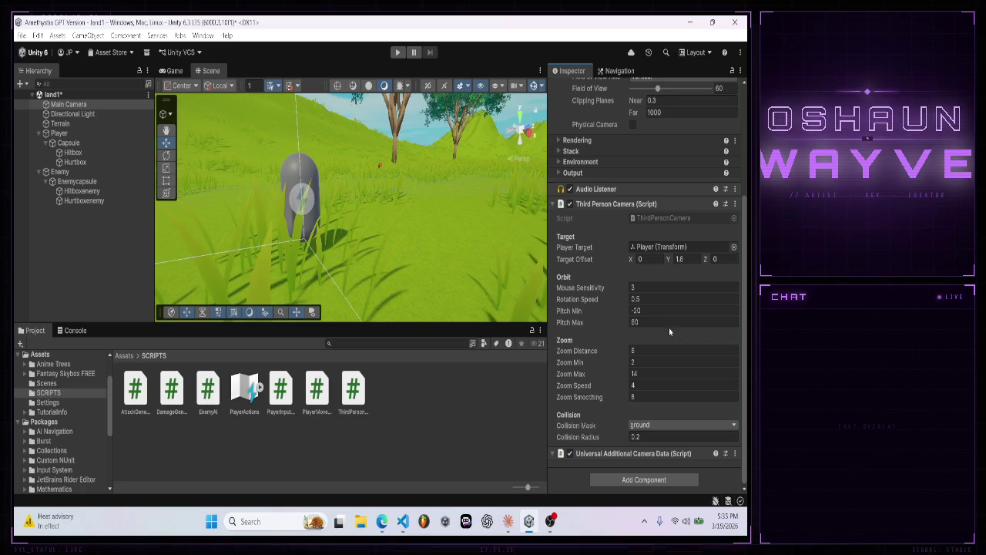
- Set the camera's Mouse Sensitivity to 0.8 and start Play mode
{"action": "left_click", "coordinate": [639, 287]}
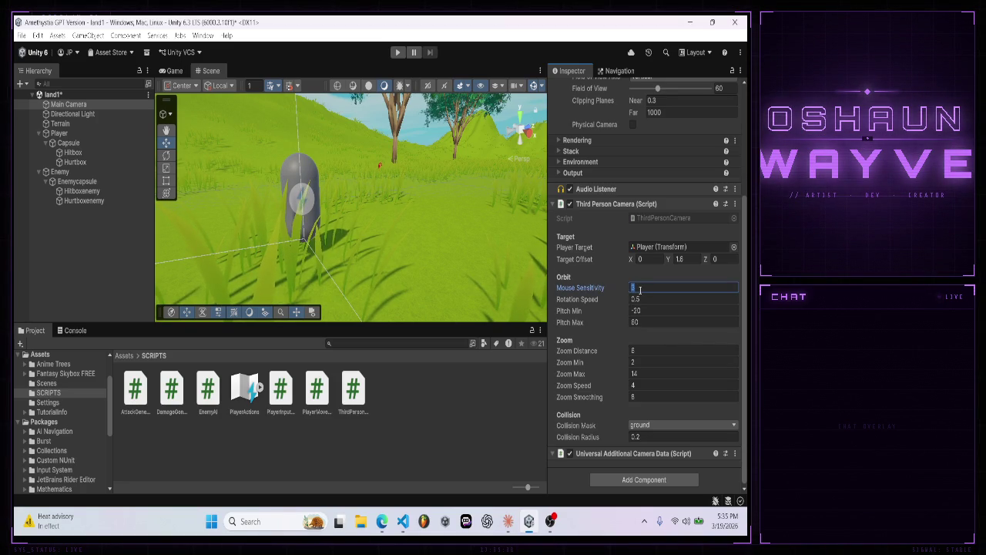
{"action": "type", "text": "0.8"}
{"action": "key", "text": "Return"}
{"action": "left_click", "coordinate": [398, 52]}
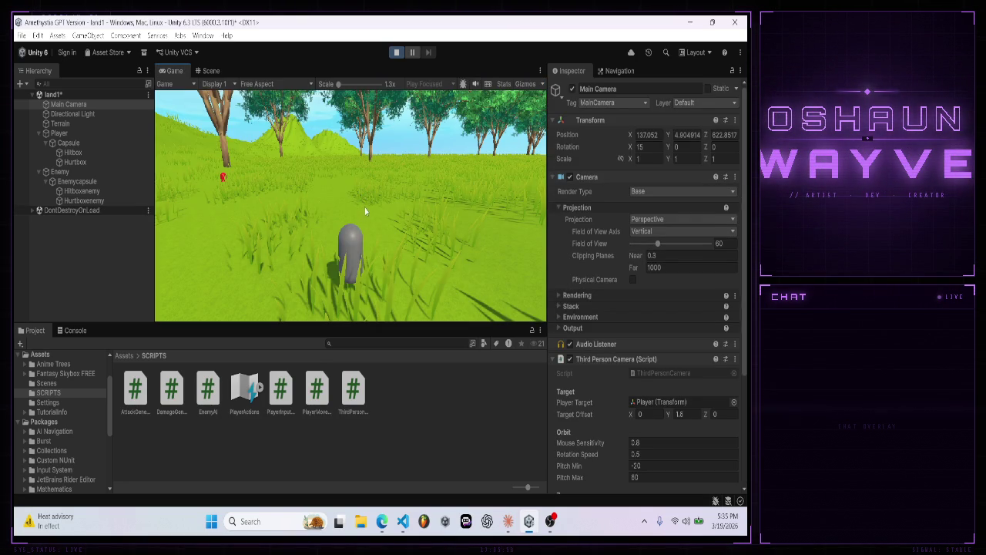
- Walk the player toward the red enemy, check the Console for hit messages, then stop playing
{"action": "left_click", "coordinate": [376, 207]}
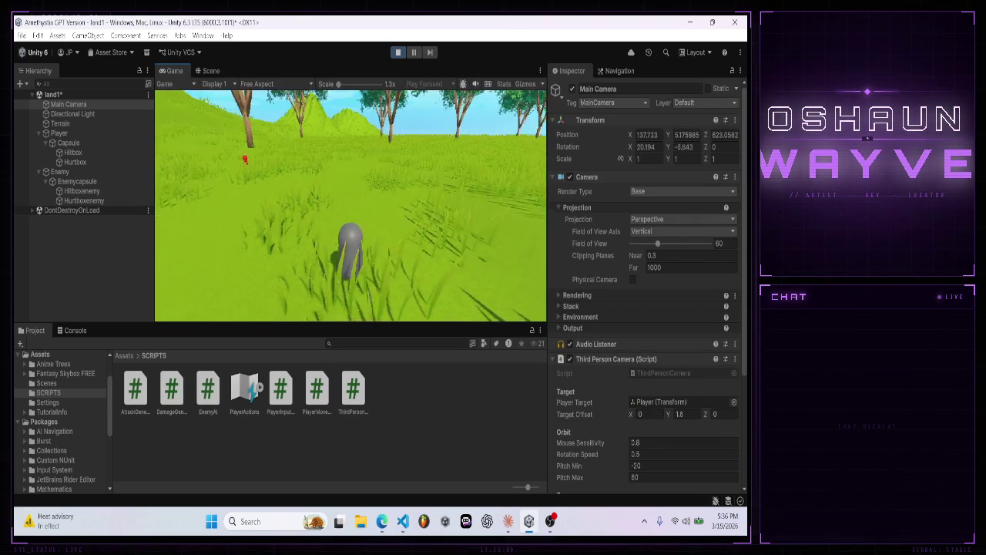
{"action": "key", "text": "w"}
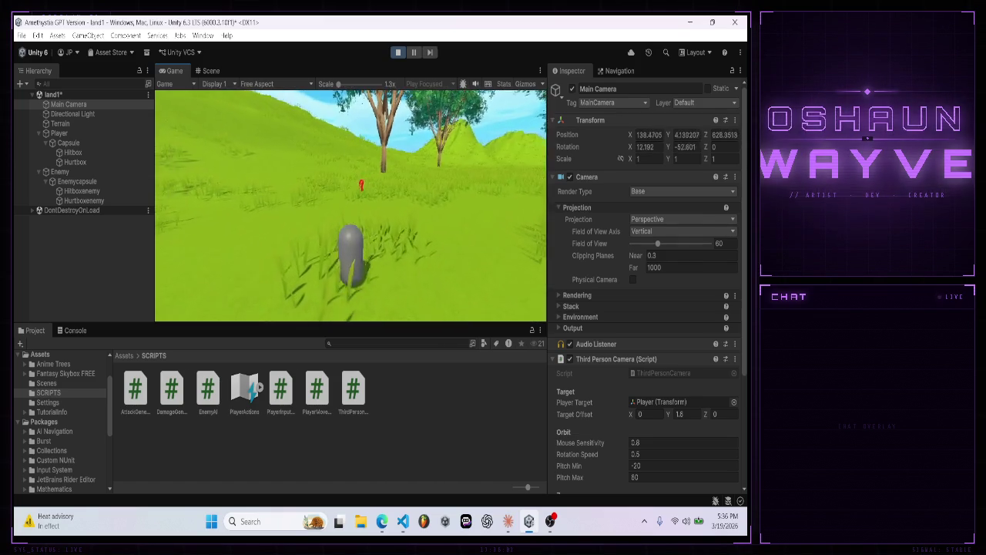
{"action": "key", "text": "w"}
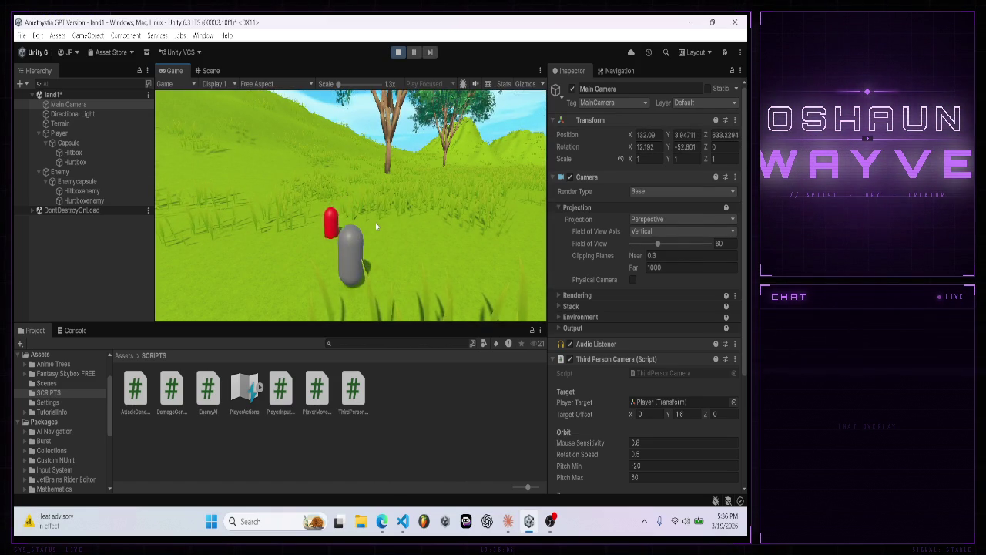
{"action": "left_click", "coordinate": [77, 331]}
{"action": "left_click", "coordinate": [35, 330]}
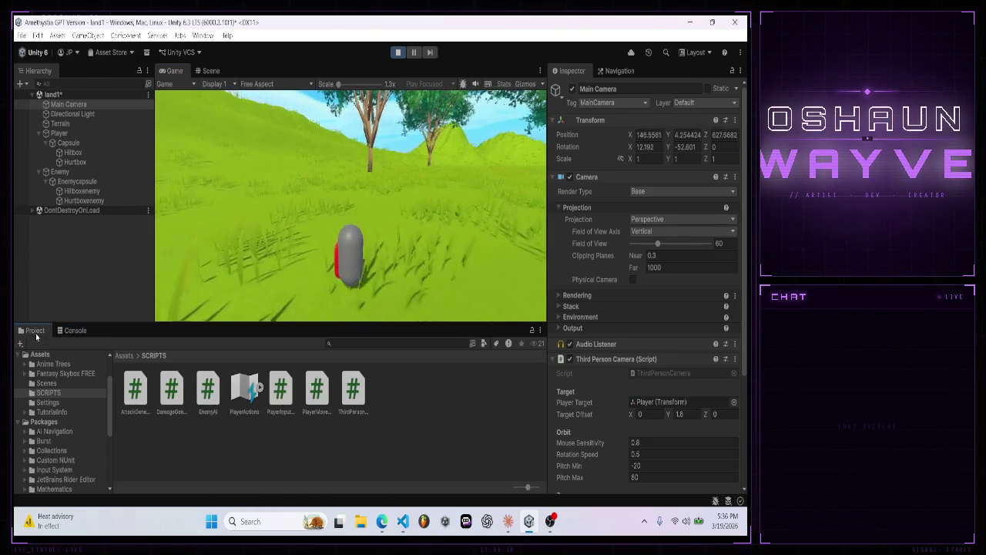
{"action": "left_click", "coordinate": [399, 54]}
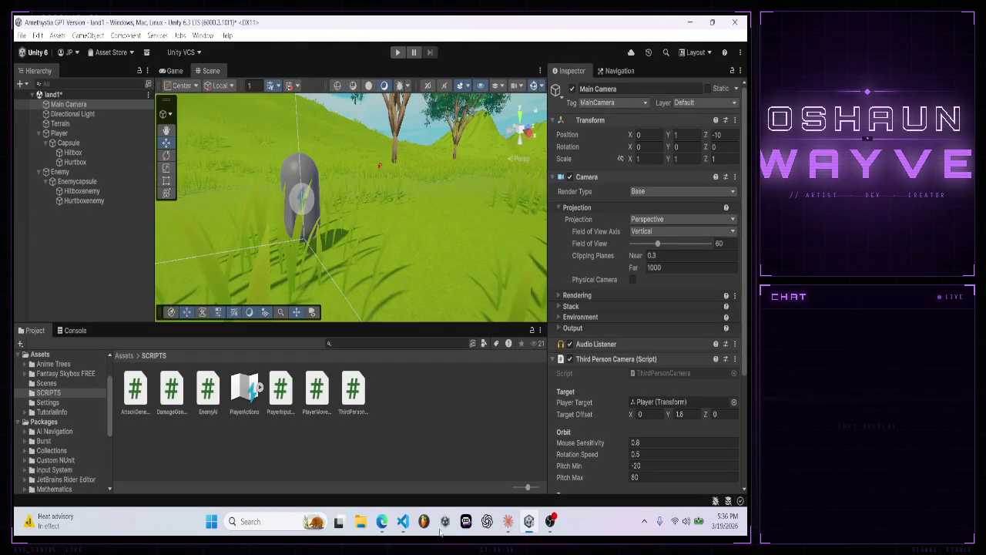
{"action": "left_click", "coordinate": [505, 529]}
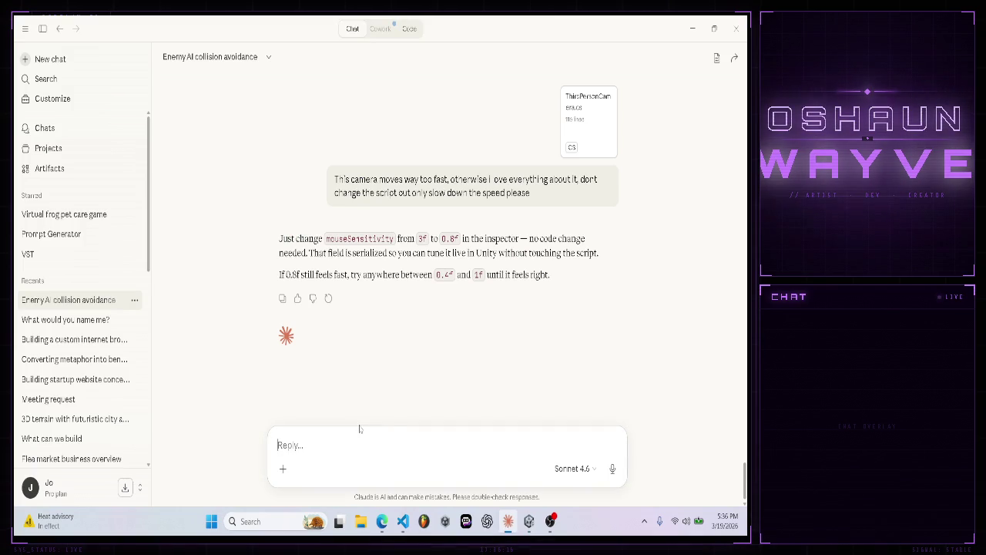
- Tell Claude everything works but no console messages come through
{"action": "type", "text": "Everythi"}
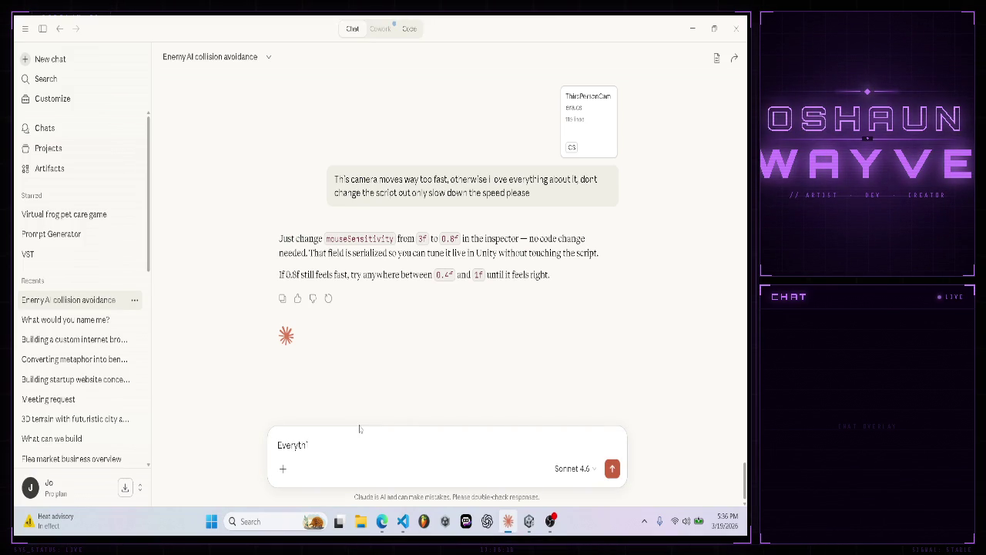
{"action": "type", "text": "ng seems to"}
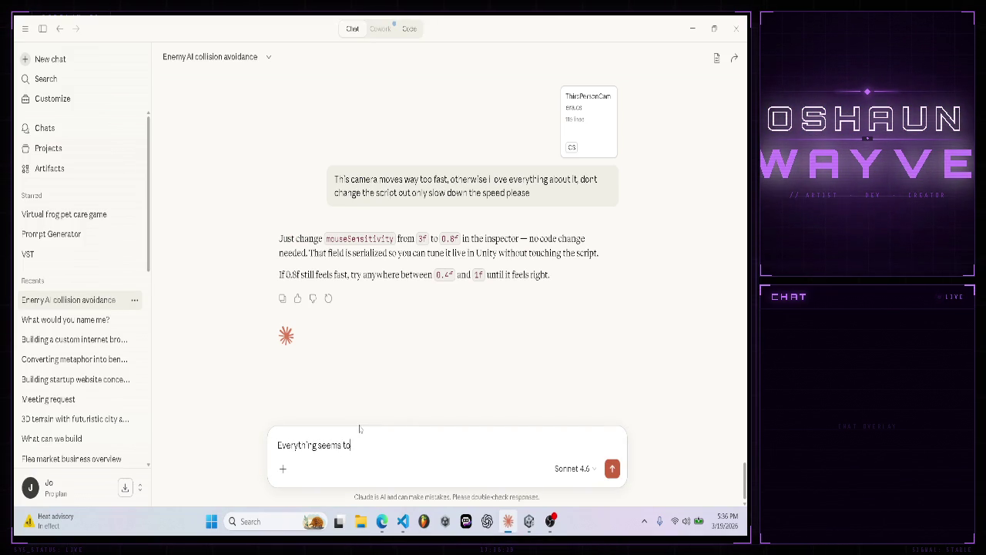
{"action": "type", "text": " work out no console messages a"}
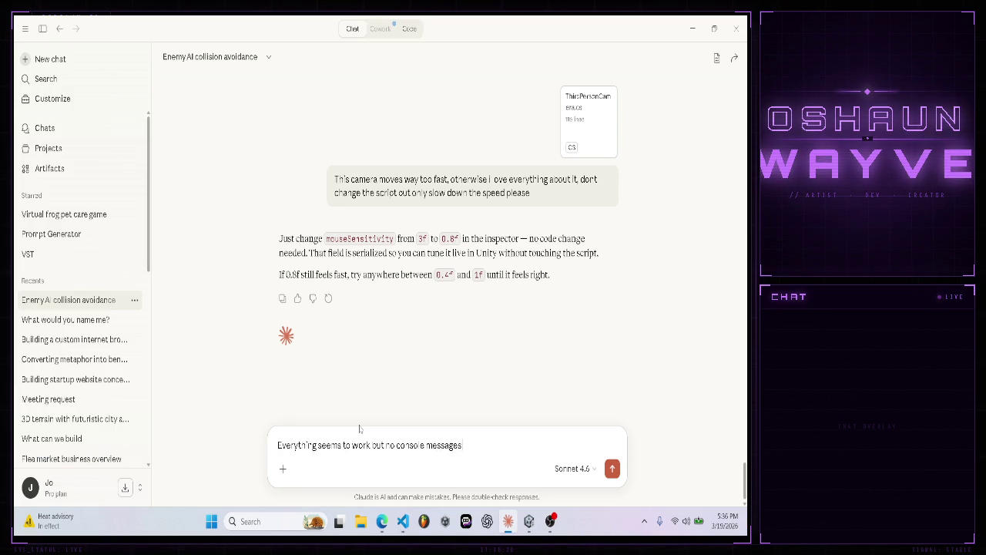
{"action": "type", "text": "re coming thru"}
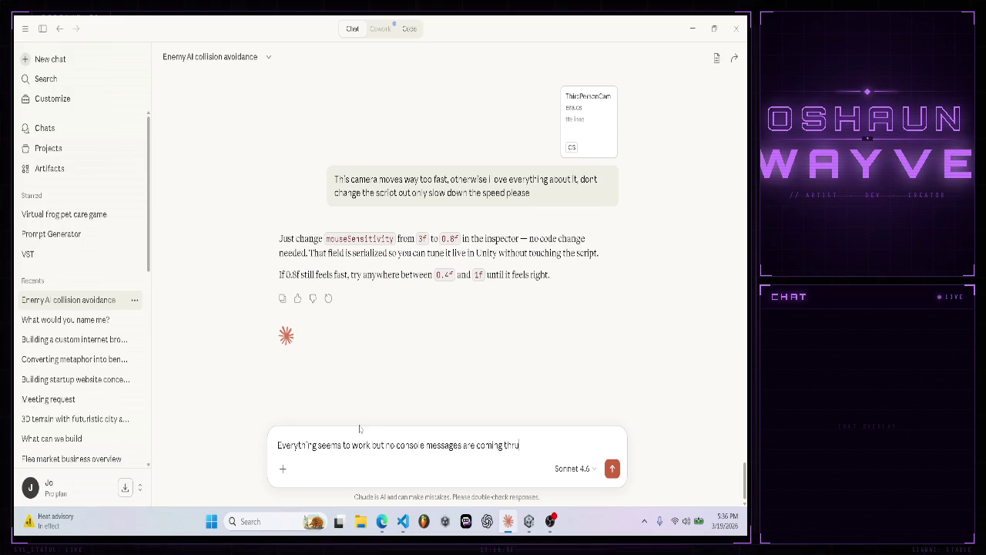
{"action": "key", "text": "Return"}
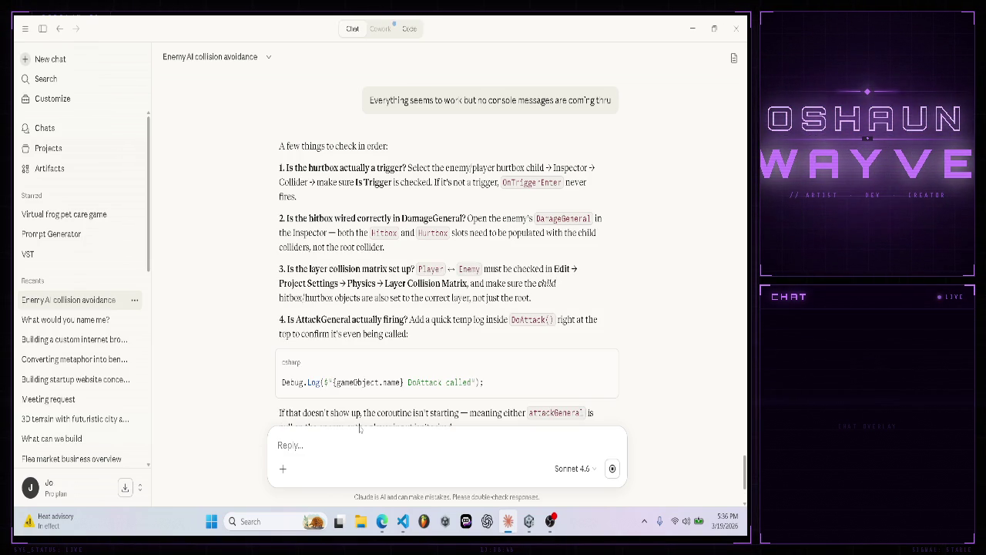
{"action": "left_click", "coordinate": [532, 521]}
- Check the Hitbox, Hurtbox, Hitboxenemy and Hurtboxenemy colliders are set as triggers
{"action": "left_click", "coordinate": [74, 152]}
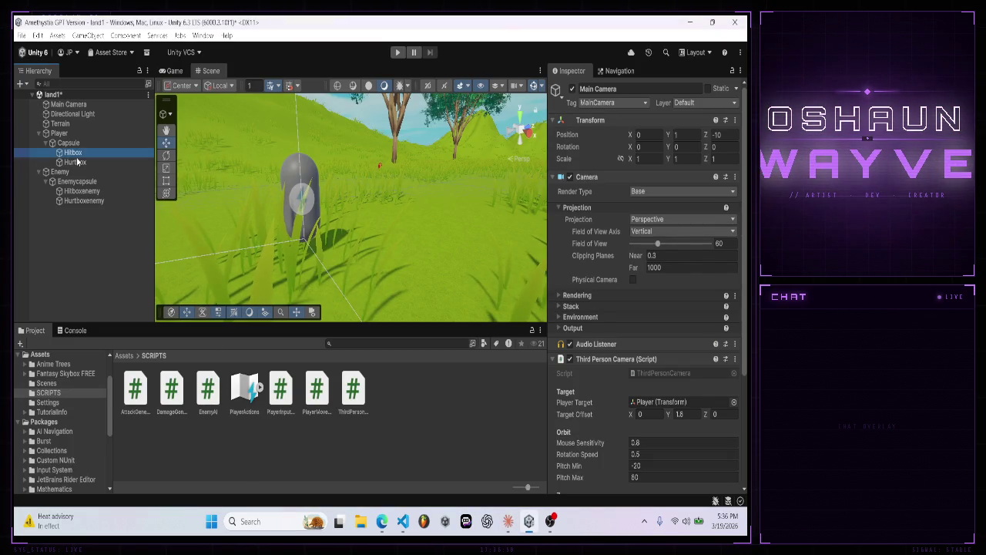
{"action": "left_click", "coordinate": [76, 161]}
{"action": "left_click", "coordinate": [86, 190]}
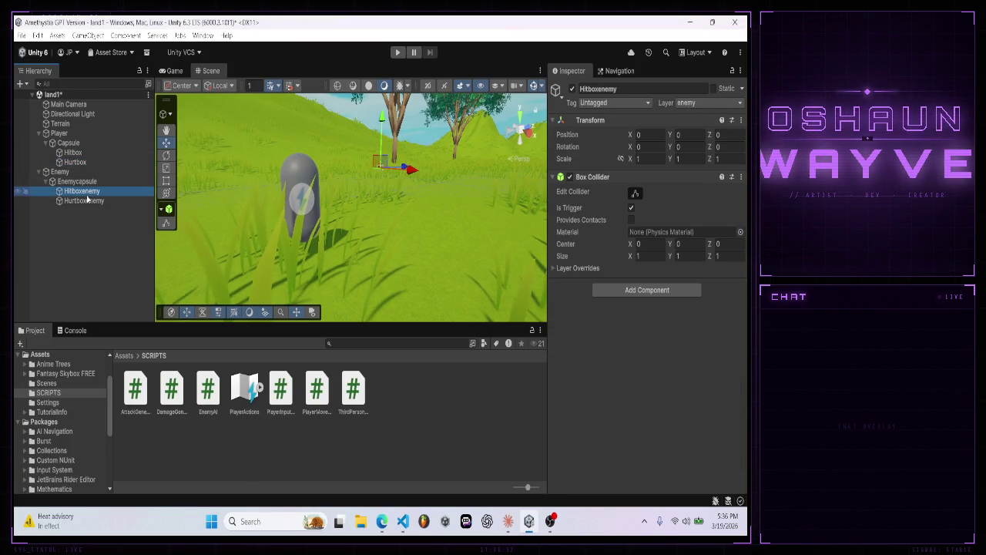
{"action": "left_click", "coordinate": [88, 201]}
- Review the Enemy's Damage General and Attack General settings, then return to Claude
{"action": "left_click", "coordinate": [77, 172]}
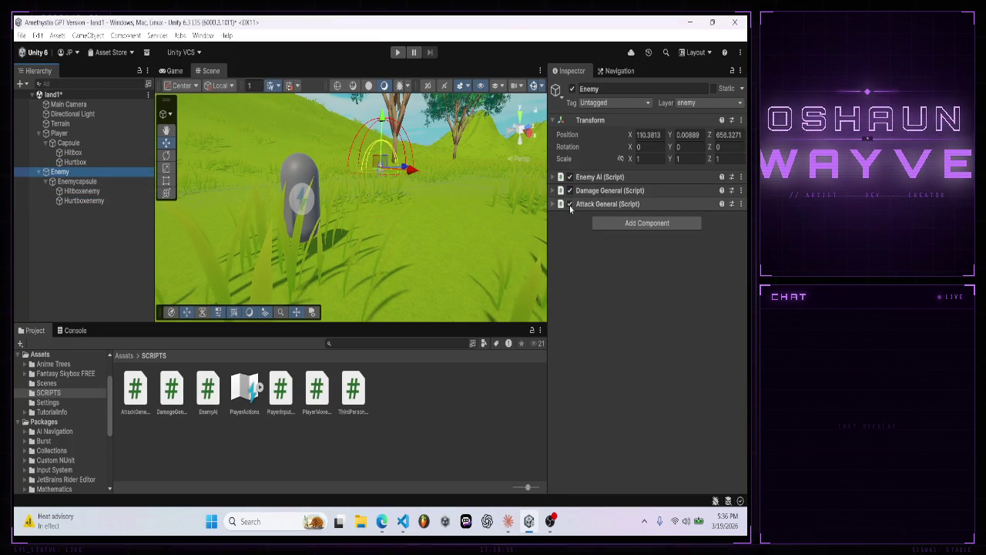
{"action": "left_click", "coordinate": [553, 192]}
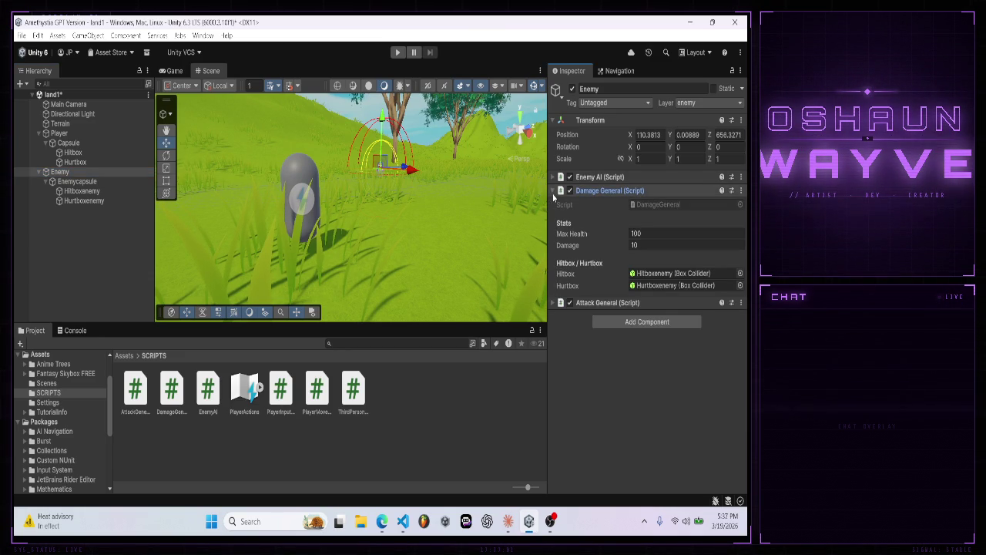
{"action": "left_click", "coordinate": [553, 191]}
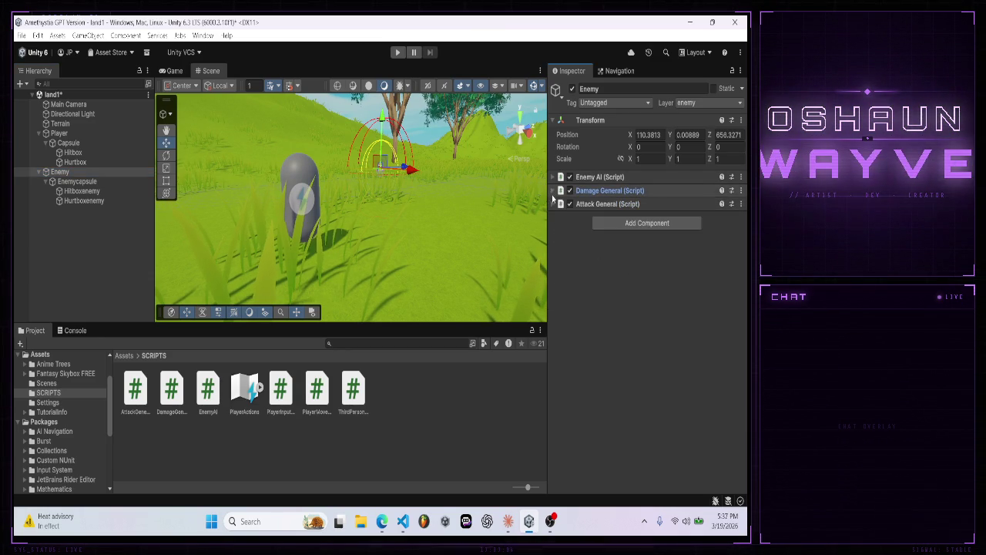
{"action": "left_click", "coordinate": [552, 205]}
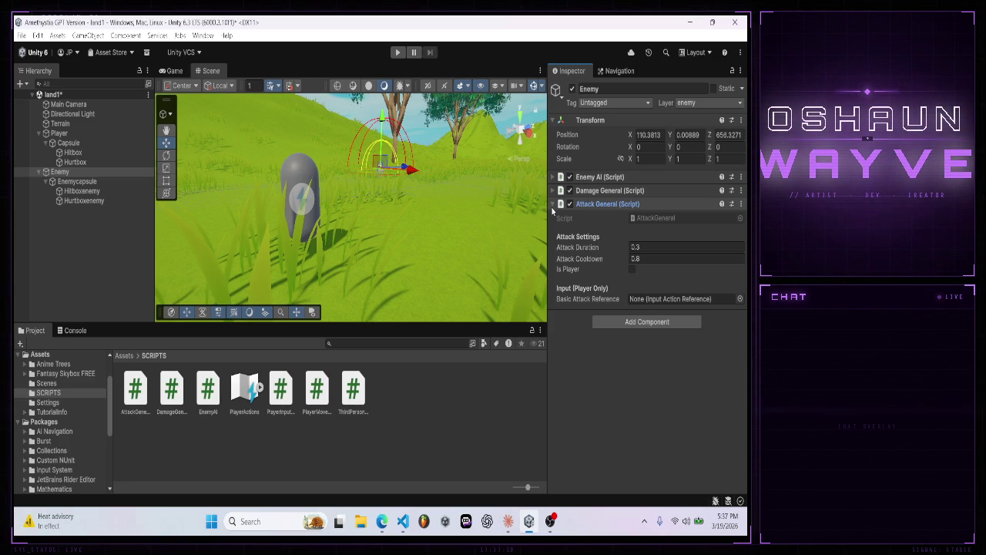
{"action": "left_click", "coordinate": [552, 205]}
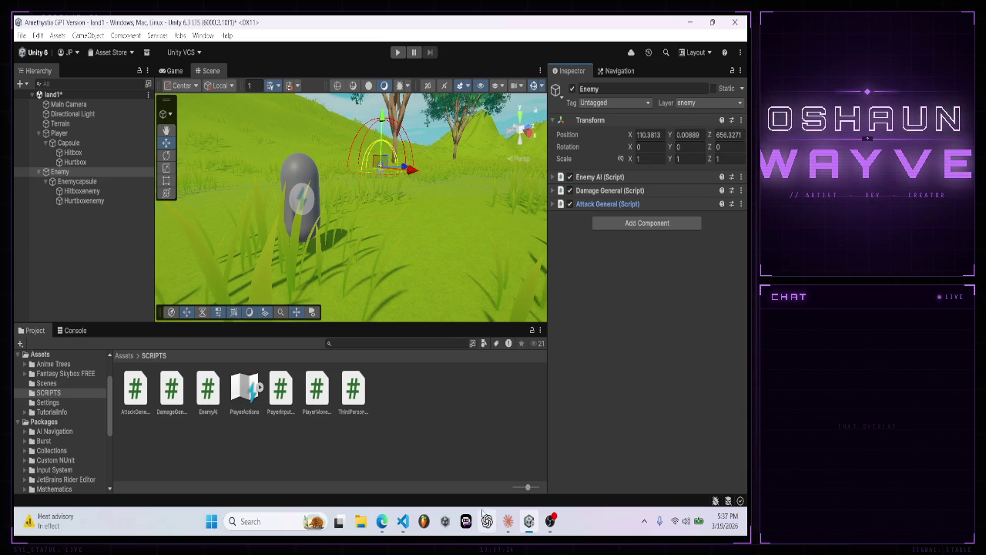
{"action": "mouse_move", "coordinate": [517, 529]}
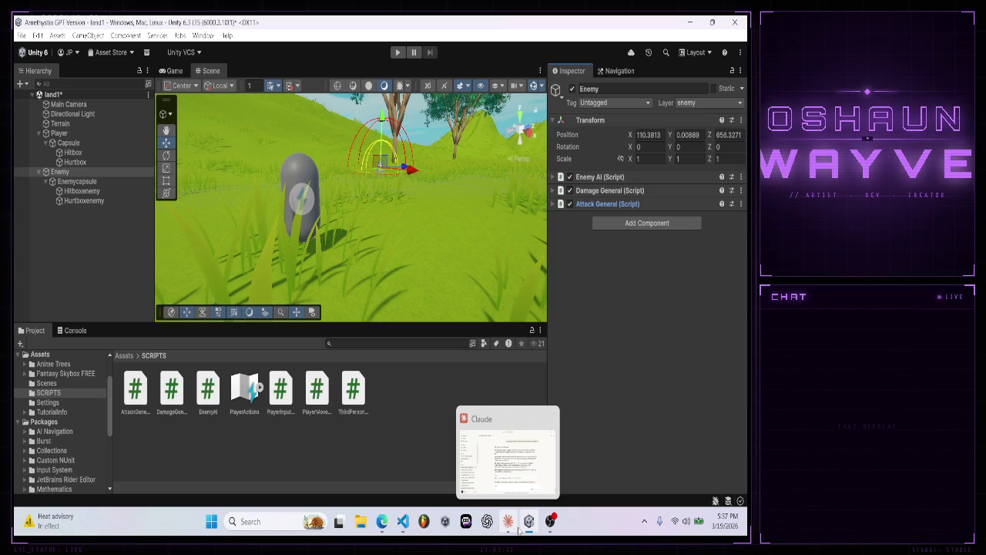
{"action": "left_click", "coordinate": [518, 530]}
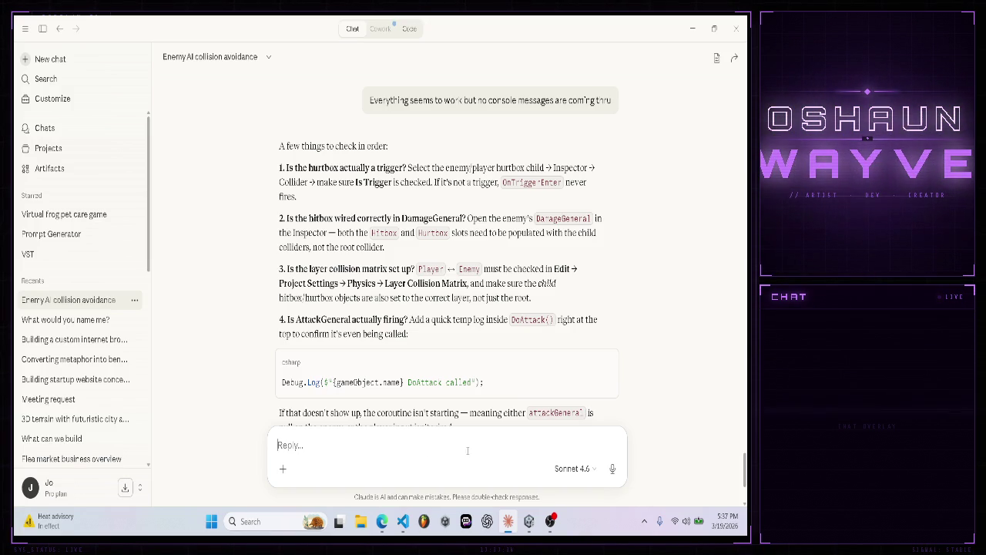
- Move the Hurtbox onto the Player object and review the Player's tag options
{"action": "left_click", "coordinate": [528, 520]}
{"action": "left_click", "coordinate": [86, 153]}
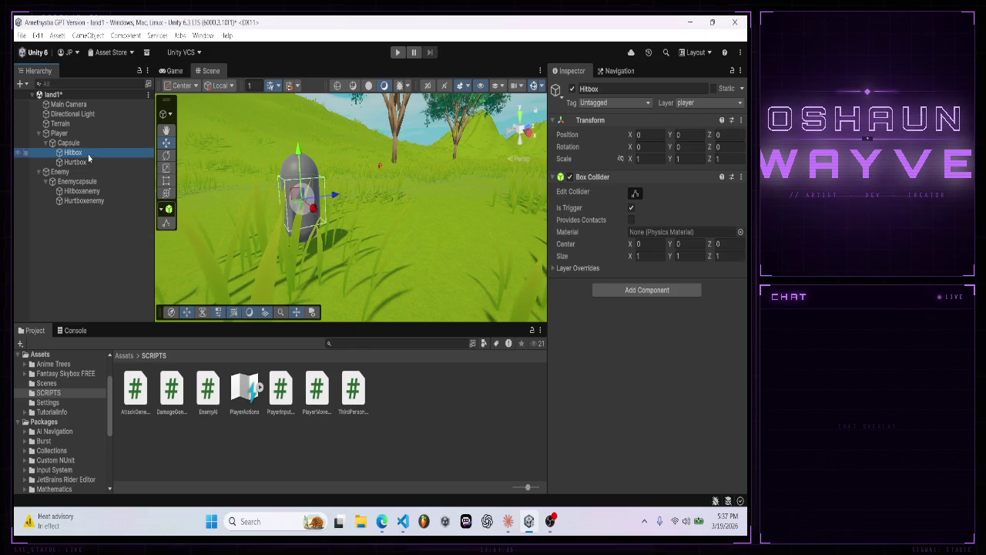
{"action": "mouse_move", "coordinate": [88, 163]}
{"action": "left_mouse_down"}
{"action": "mouse_move", "coordinate": [85, 173]}
{"action": "mouse_move", "coordinate": [77, 141]}
{"action": "left_mouse_up"}
{"action": "left_click", "coordinate": [608, 102]}
{"action": "left_click", "coordinate": [605, 119]}
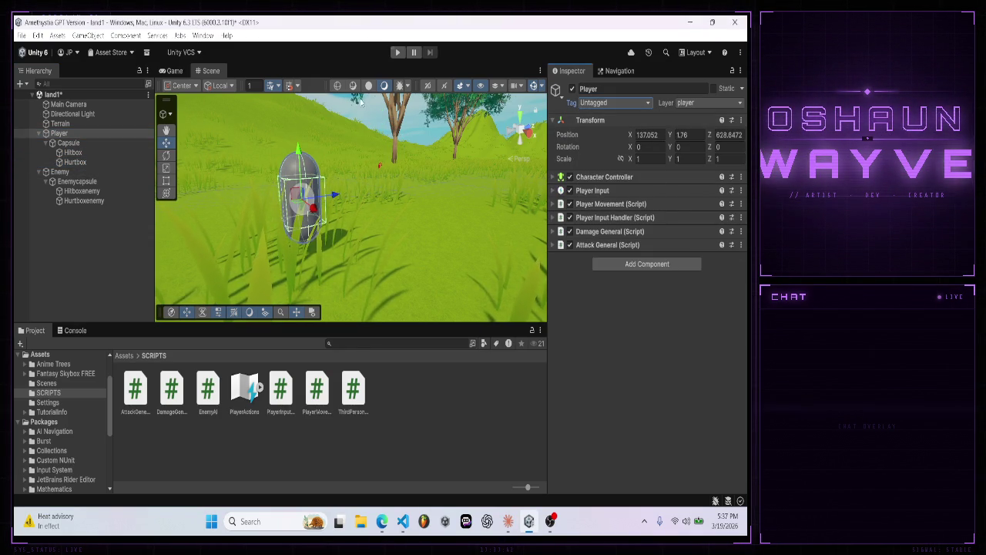
- Inspect the enemy's hitbox, hurtbox and capsule colliders plus its Enemy AI, Damage and Attack scripts
{"action": "left_click", "coordinate": [76, 191]}
{"action": "left_click", "coordinate": [78, 200]}
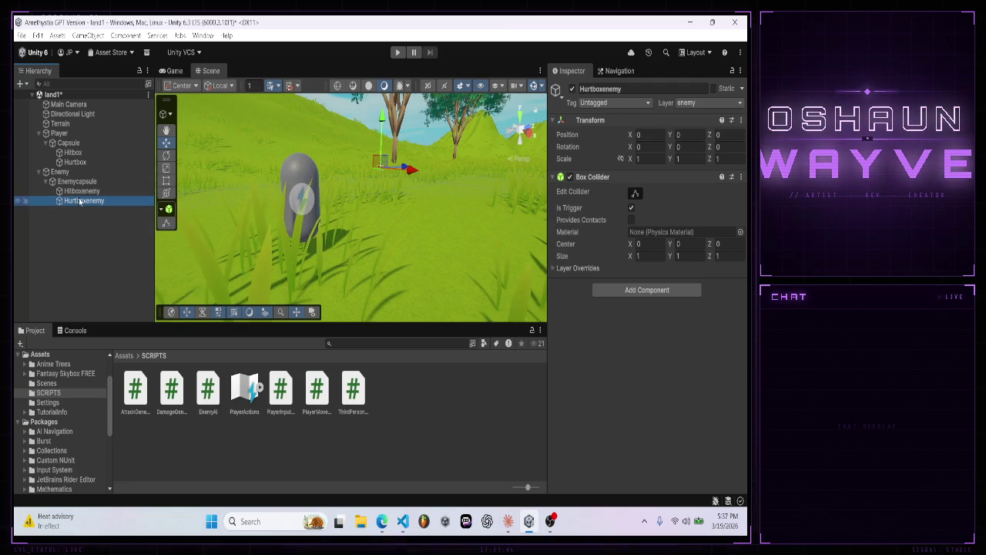
{"action": "left_click", "coordinate": [83, 182]}
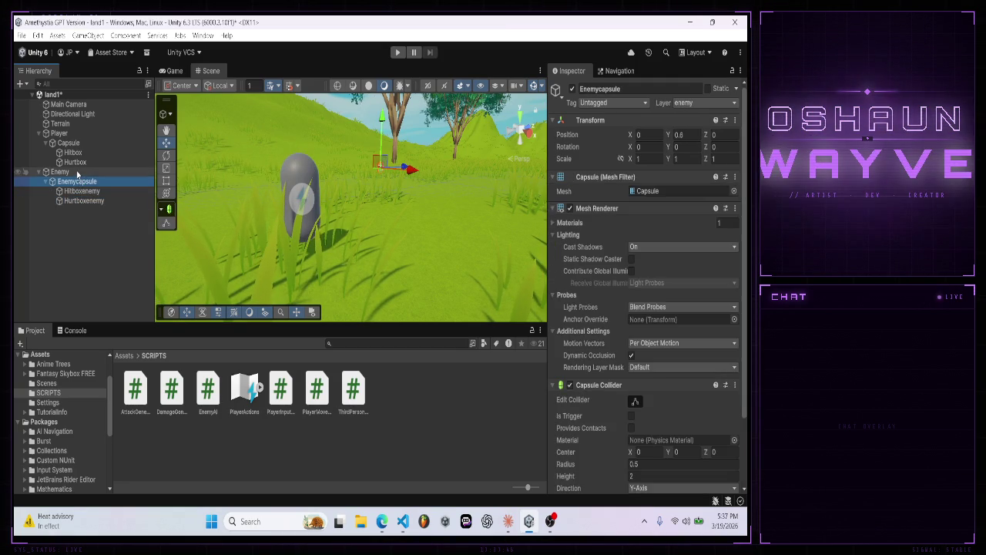
{"action": "left_click", "coordinate": [77, 172]}
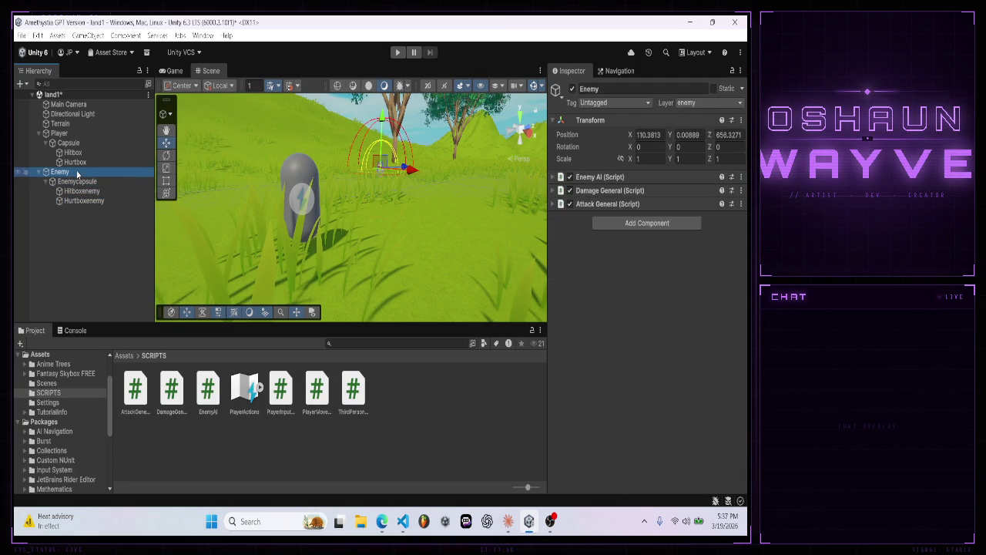
{"action": "left_click", "coordinate": [80, 180]}
{"action": "left_click", "coordinate": [80, 173]}
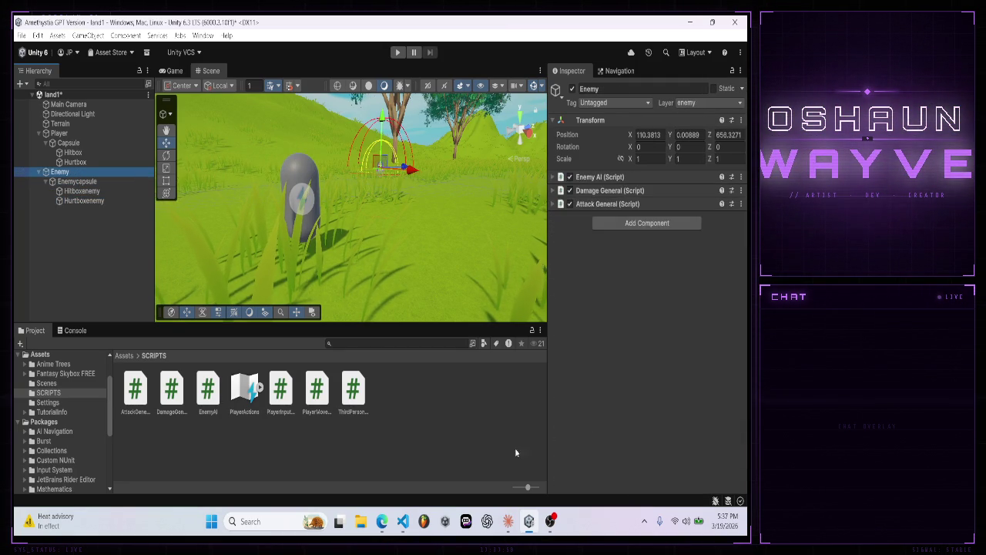
{"action": "left_click", "coordinate": [552, 177]}
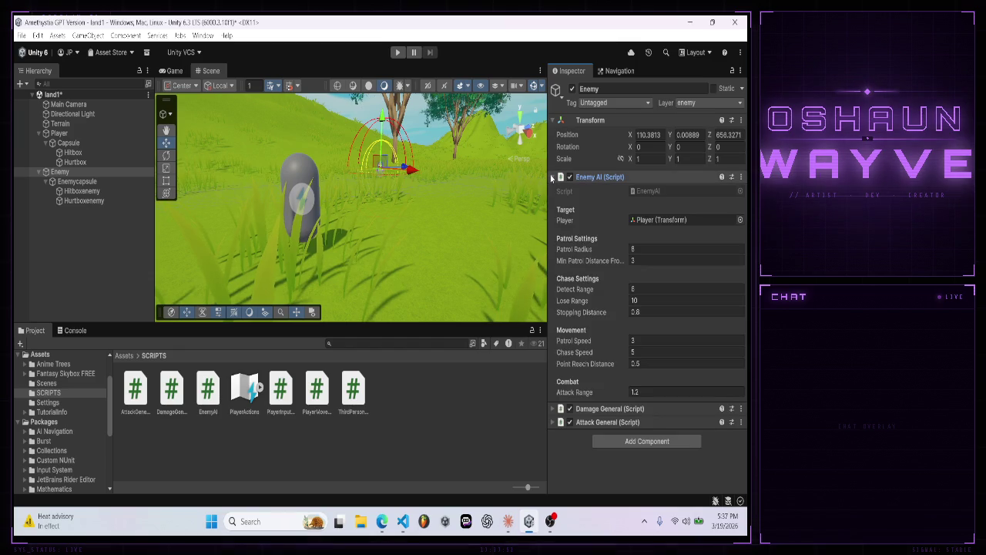
{"action": "left_click", "coordinate": [552, 177]}
{"action": "left_click", "coordinate": [553, 190]}
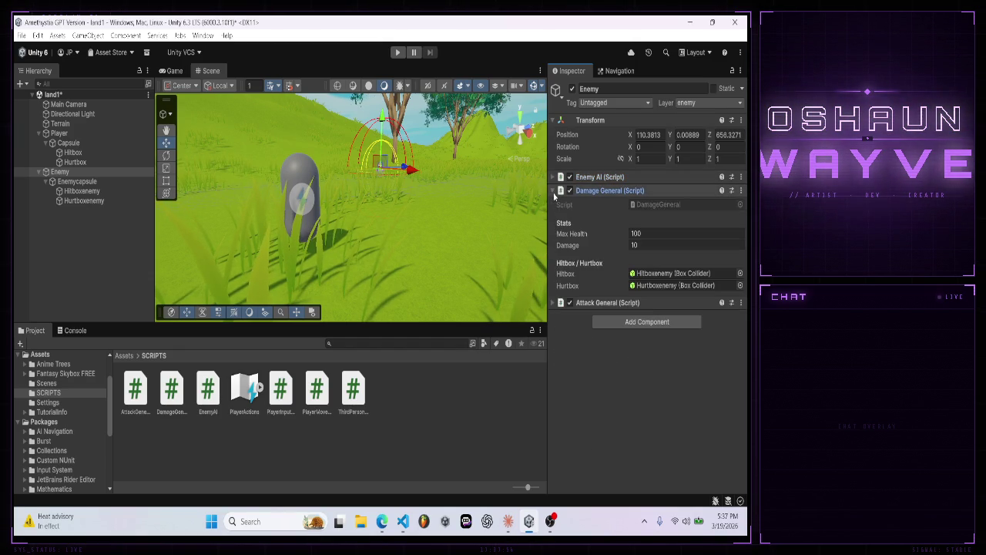
{"action": "left_click", "coordinate": [553, 190]}
{"action": "left_click", "coordinate": [552, 204]}
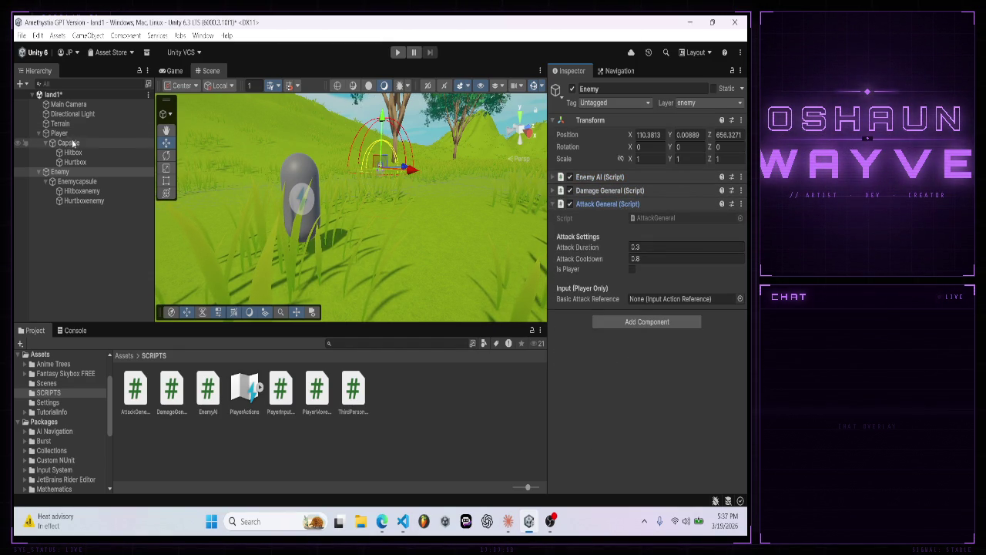
- Check the Player's Damage General hitbox and hurtbox links, then return to Claude
{"action": "left_click", "coordinate": [116, 133]}
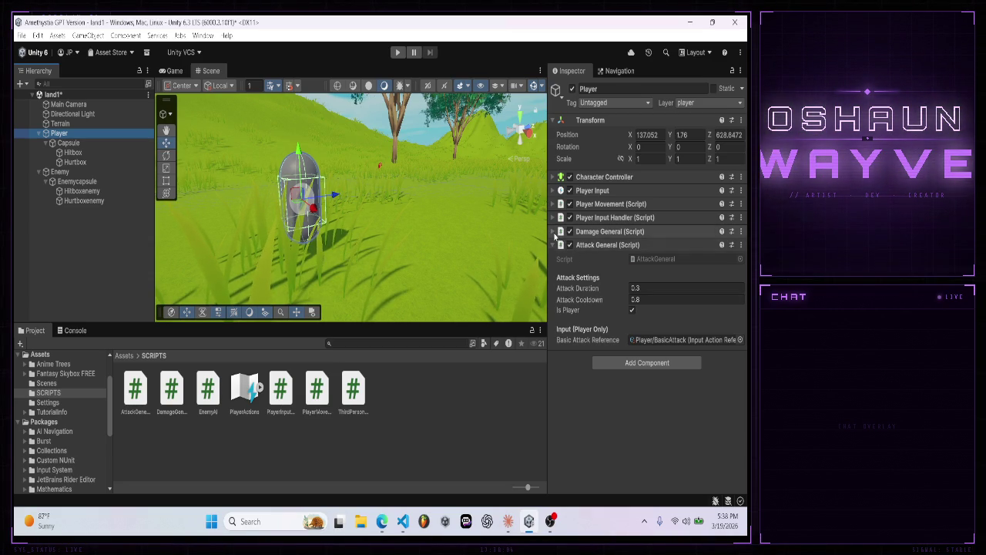
{"action": "left_click", "coordinate": [554, 232]}
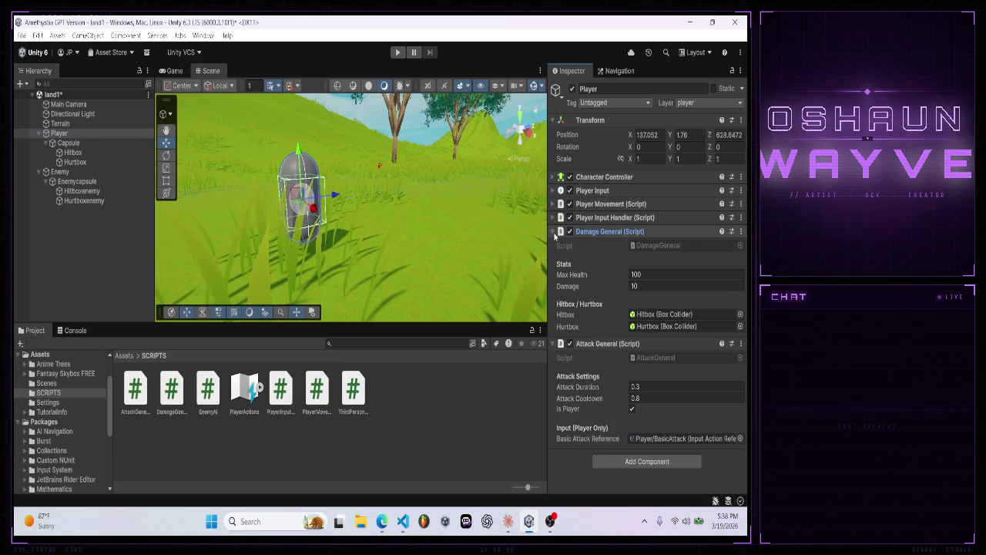
{"action": "left_click", "coordinate": [554, 232]}
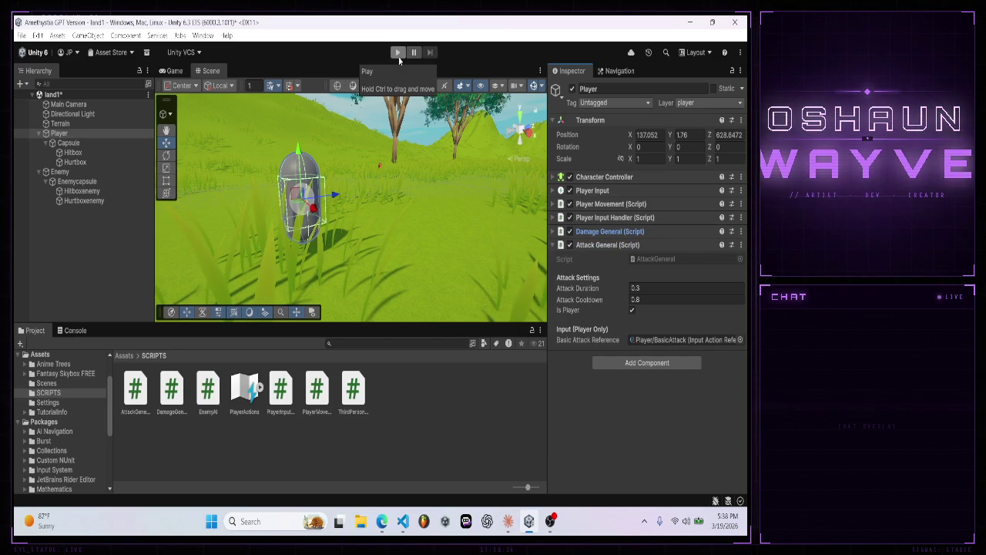
{"action": "left_click", "coordinate": [507, 520]}
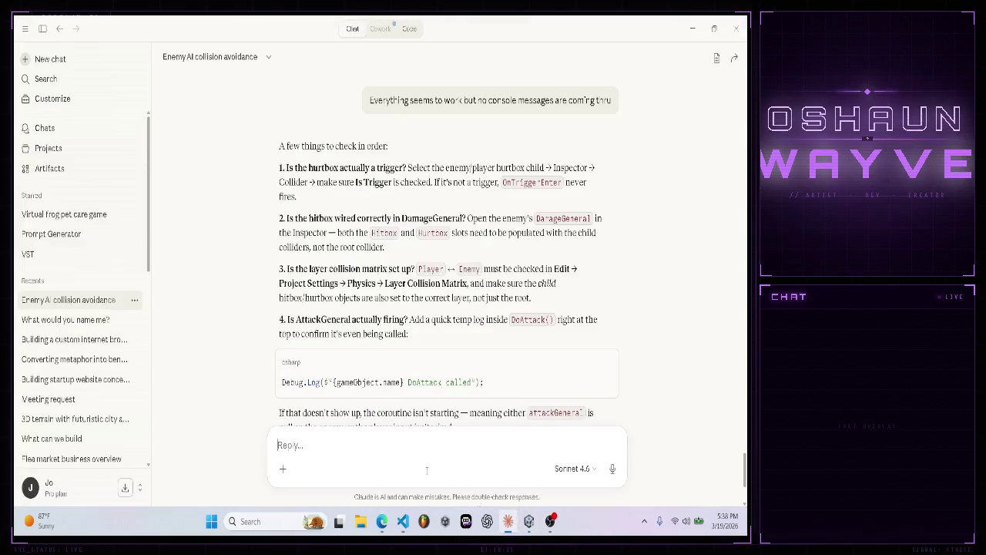
- Copy Claude's DoAttack Debug.Log line and preview AttackGeneral.cs in Unity
{"action": "scroll", "coordinate": [385, 383], "scroll_direction": "down", "scroll_amount": 3}
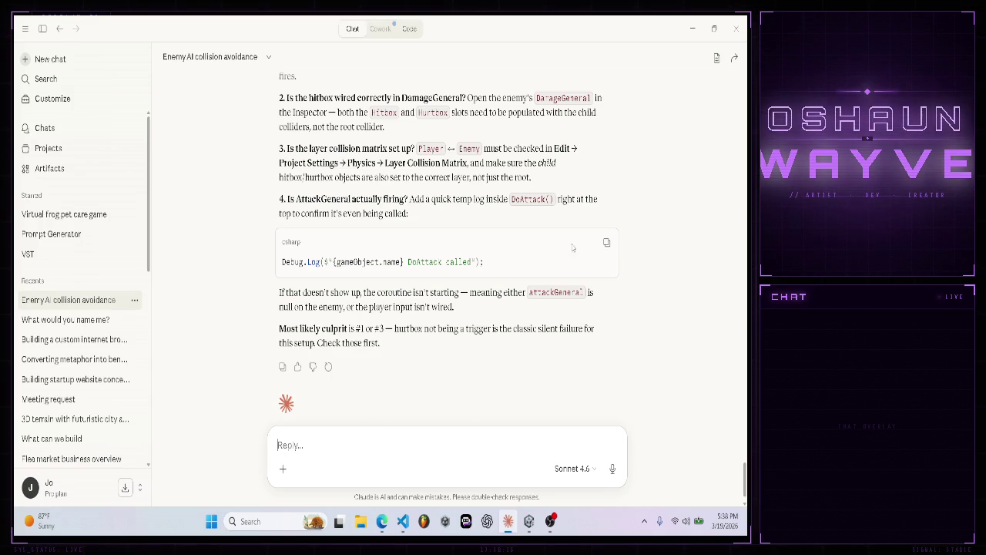
{"action": "left_click", "coordinate": [606, 245]}
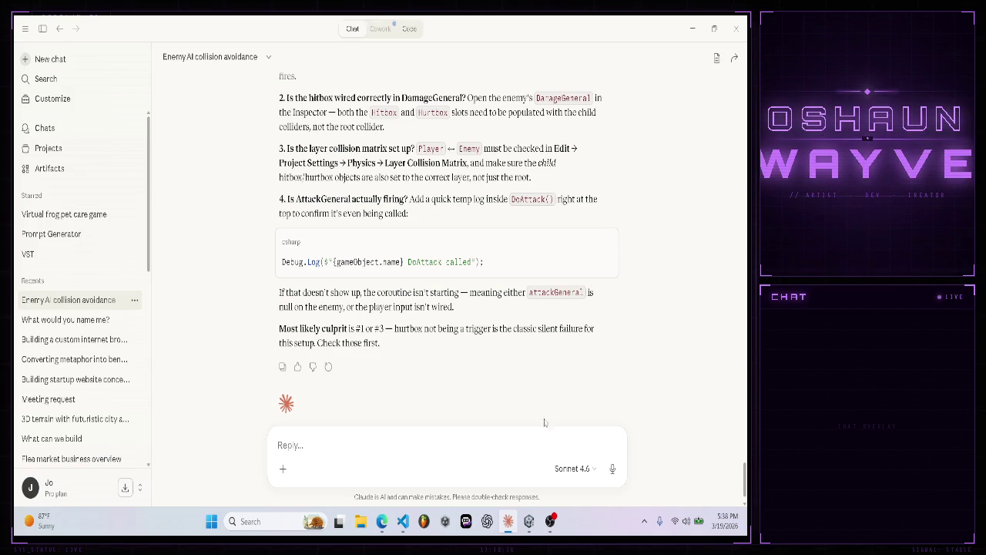
{"action": "left_click", "coordinate": [528, 520]}
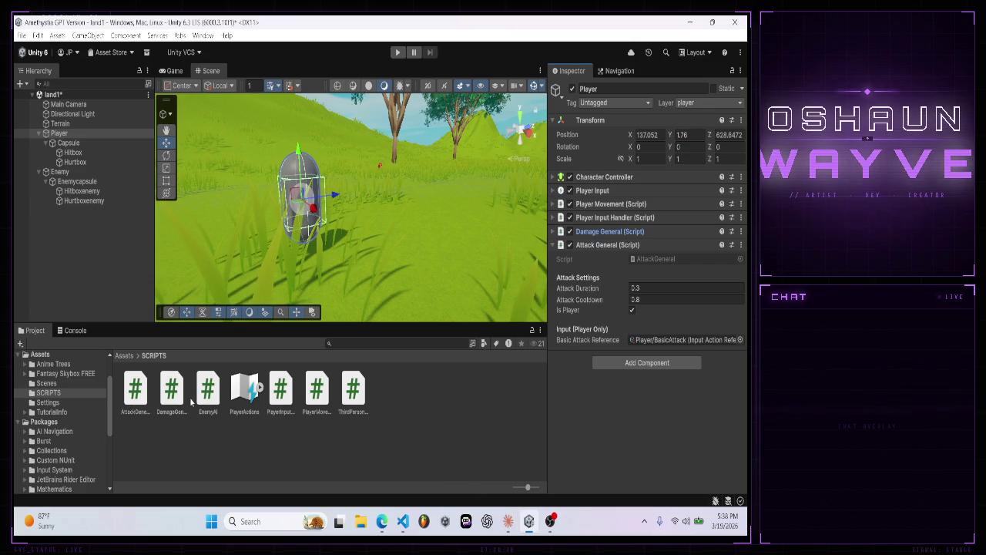
{"action": "left_click", "coordinate": [134, 393]}
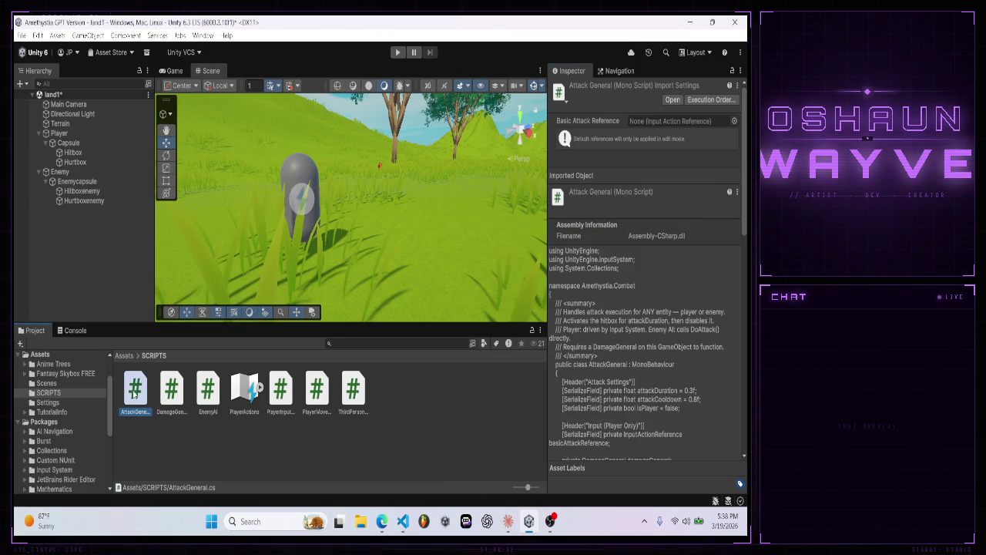
- Search AttackGeneral.cs in VS Code for 'debug', then go back to Claude
{"action": "double_click", "coordinate": [134, 392]}
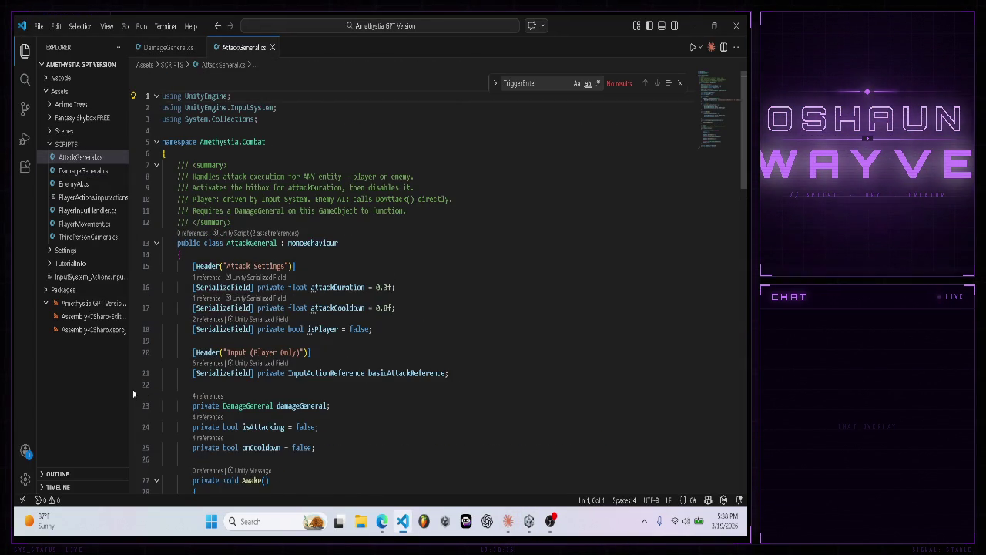
{"action": "key", "text": "ctrl+f"}
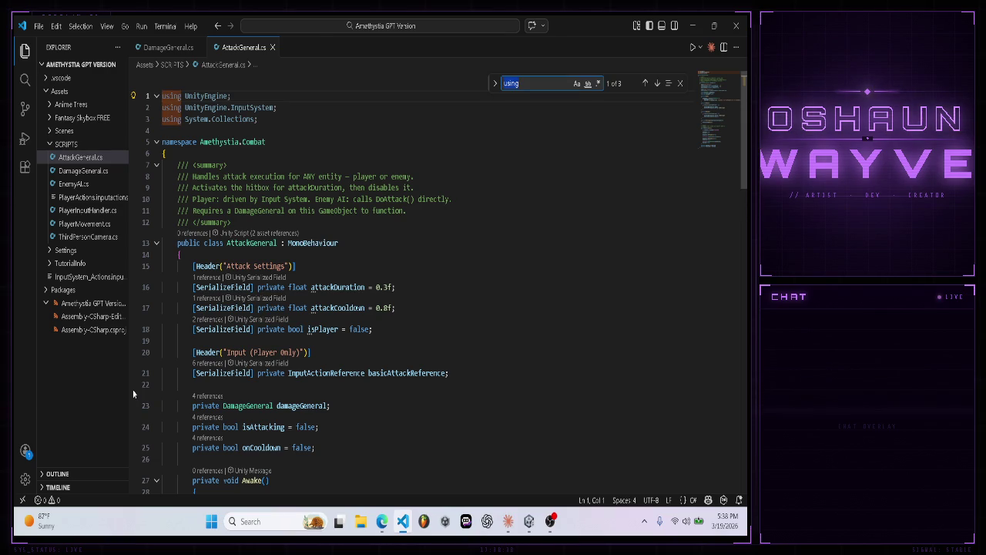
{"action": "type", "text": "debug"}
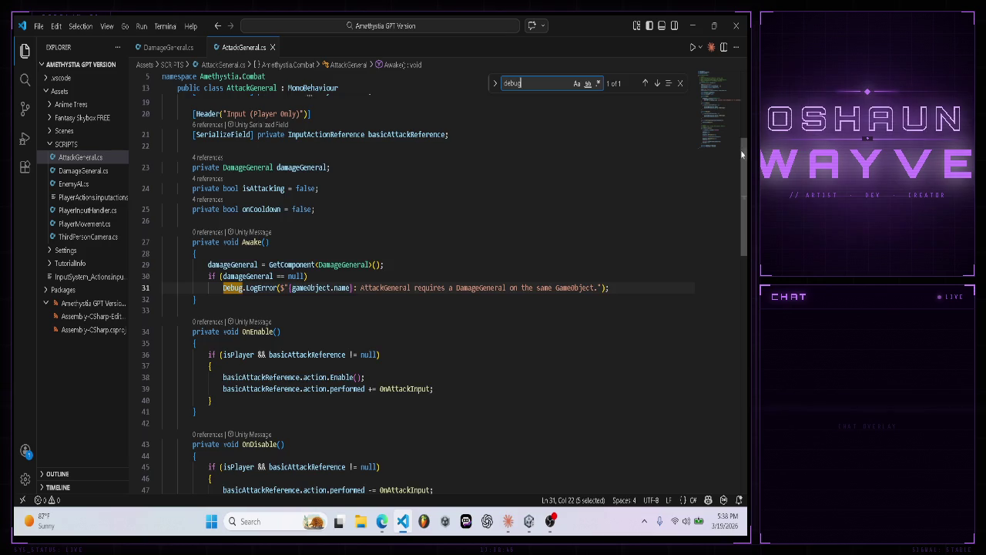
{"action": "left_click", "coordinate": [742, 93]}
{"action": "left_click", "coordinate": [507, 521]}
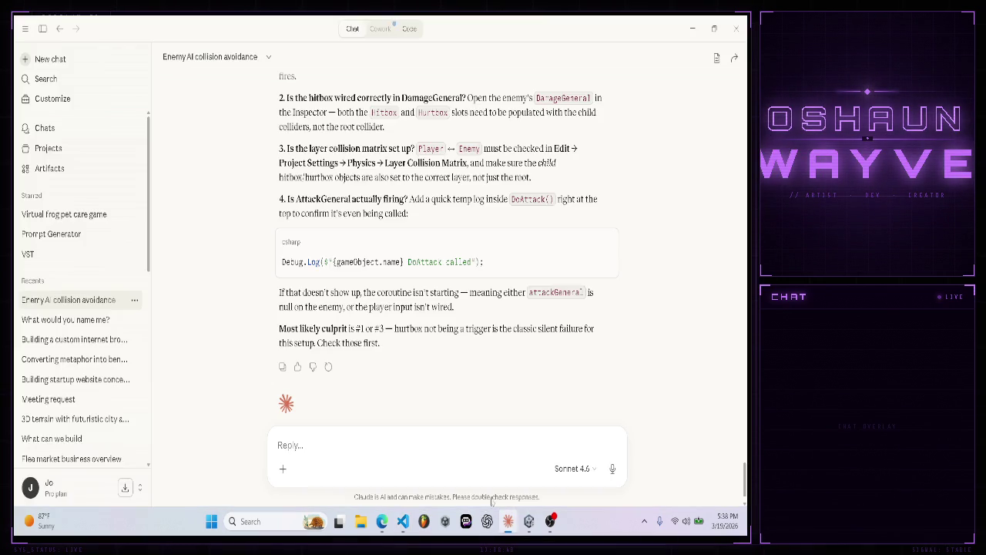
- Ask Claude where the logs go ('the top right'), then request 'give me the codes'
{"action": "type", "text": "the top right?"}
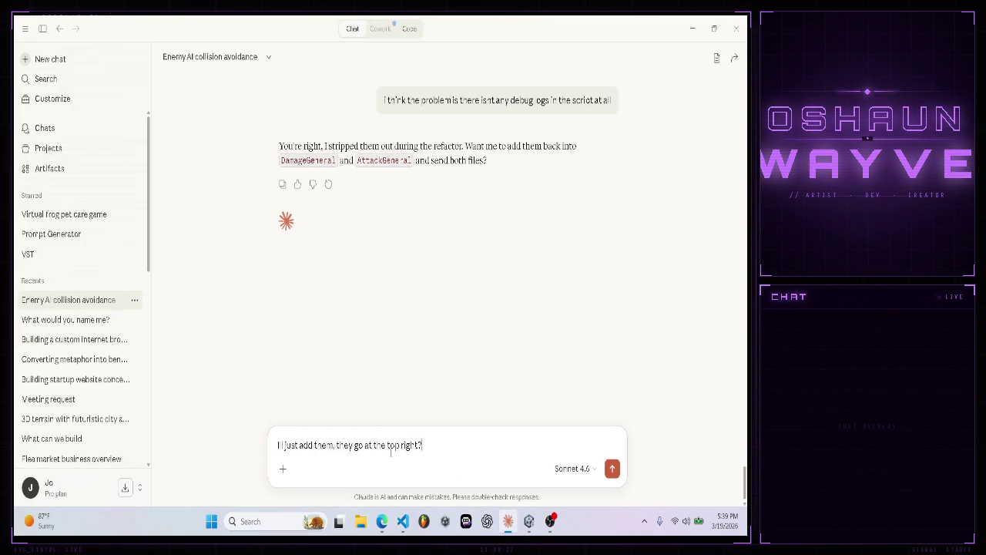
{"action": "key", "text": "Return"}
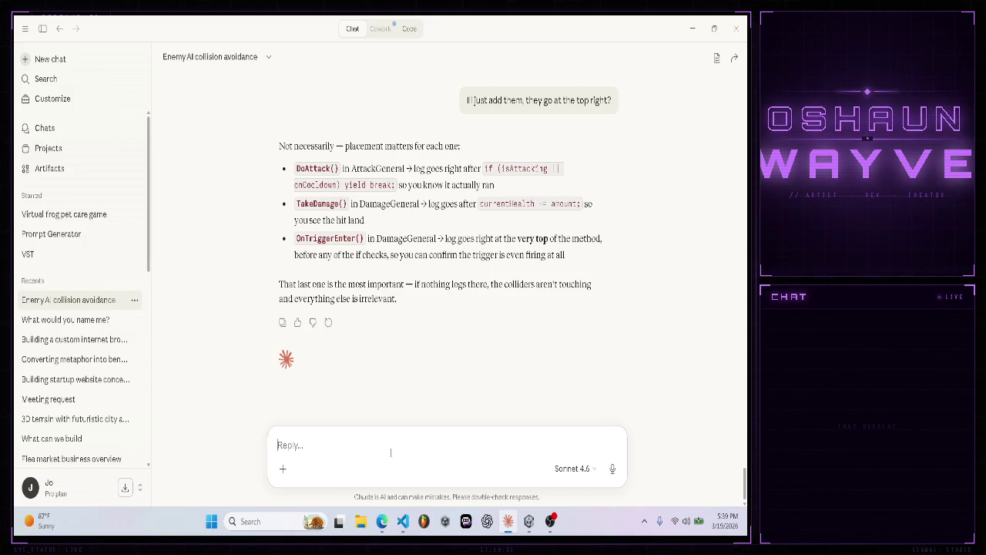
{"action": "type", "text": "give me the codes"}
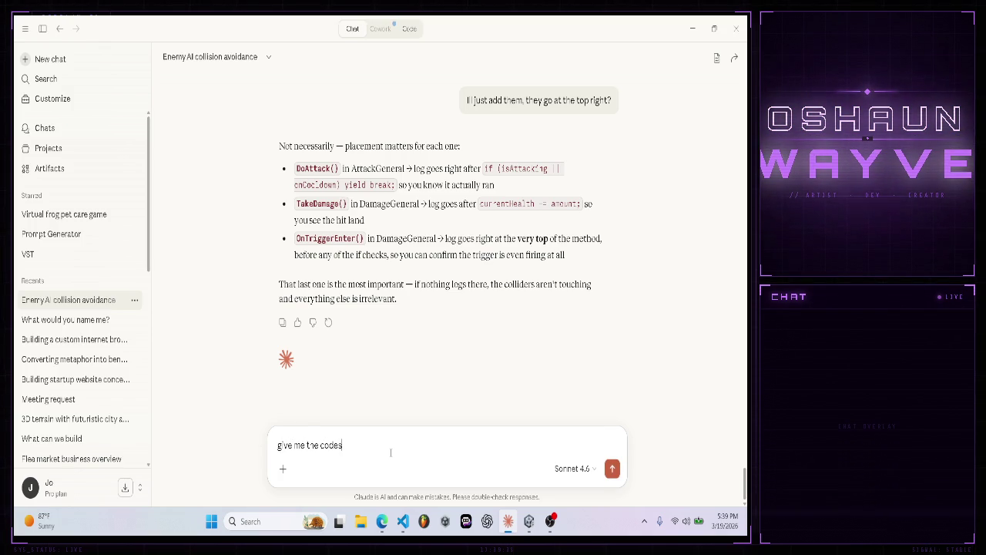
{"action": "key", "text": "Return"}
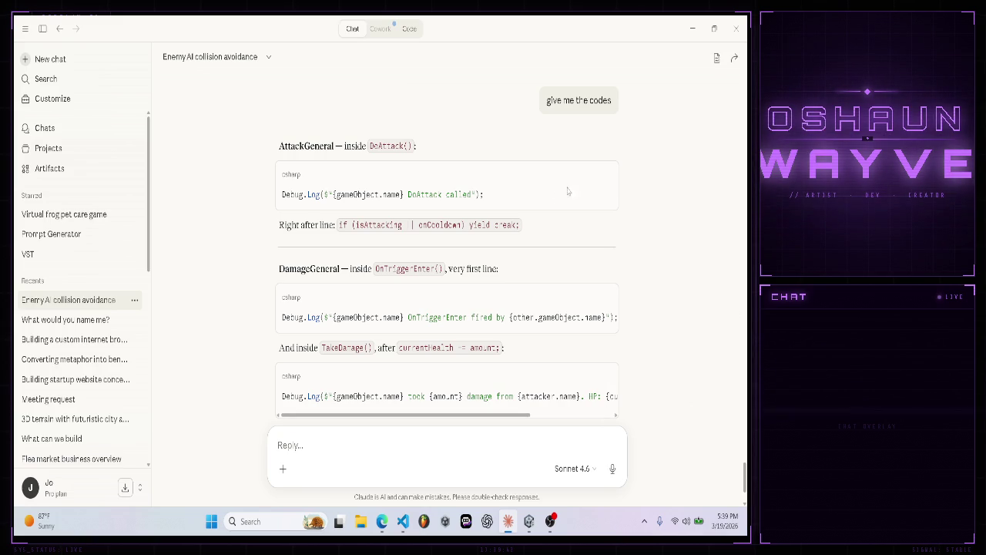
- Copy Claude's DoAttack Debug.Log line and save DamageGeneral.cs
{"action": "left_click", "coordinate": [607, 176]}
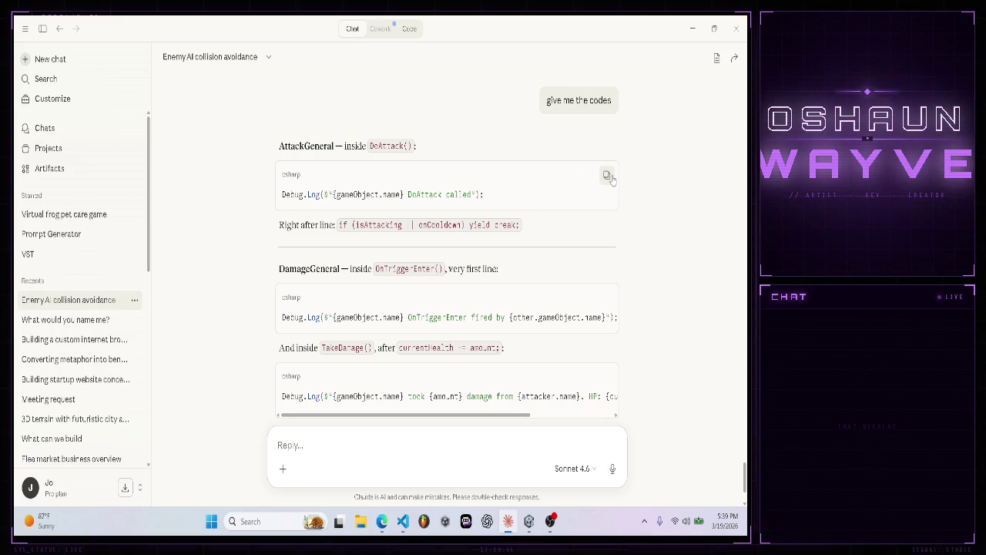
{"action": "left_click", "coordinate": [402, 520]}
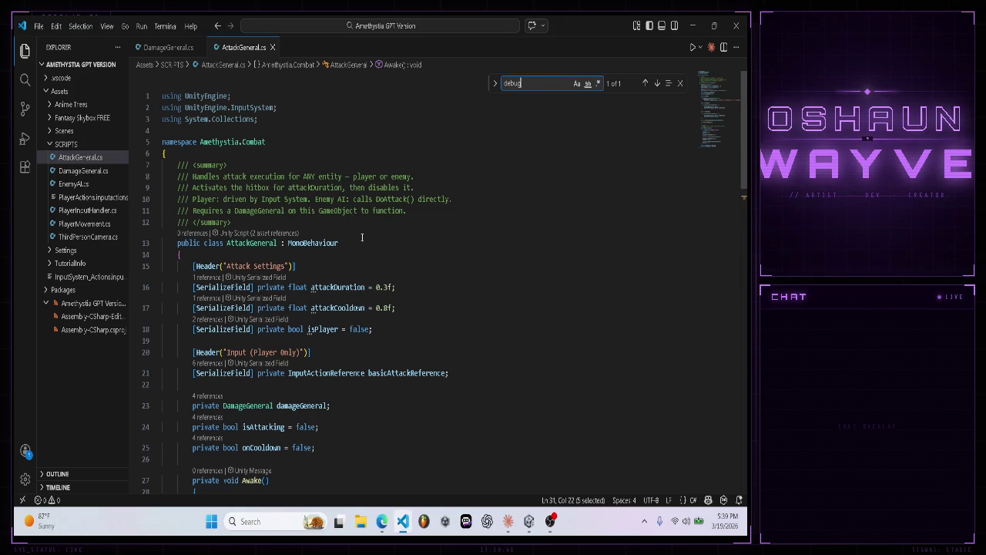
{"action": "left_click", "coordinate": [185, 50]}
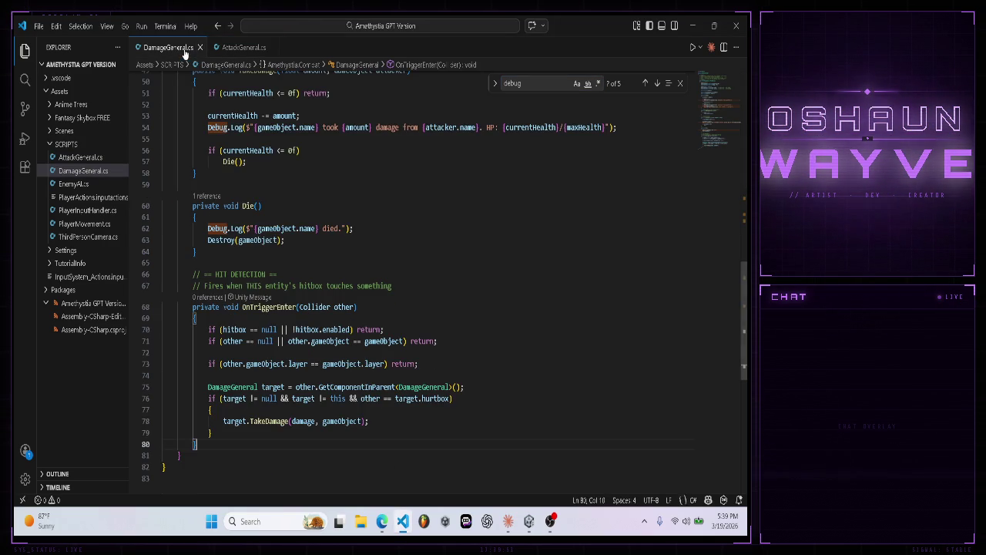
{"action": "left_click", "coordinate": [38, 25]}
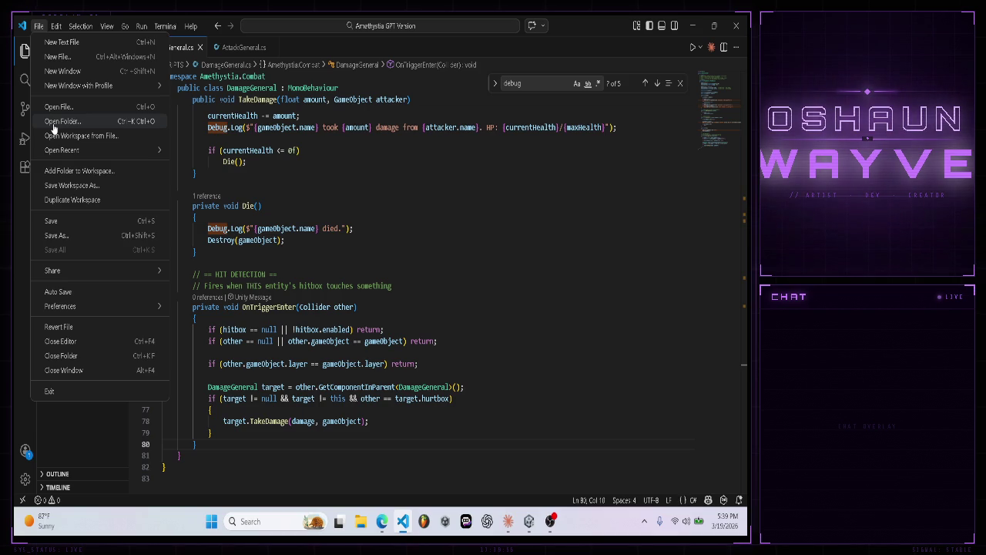
{"action": "left_click", "coordinate": [121, 222]}
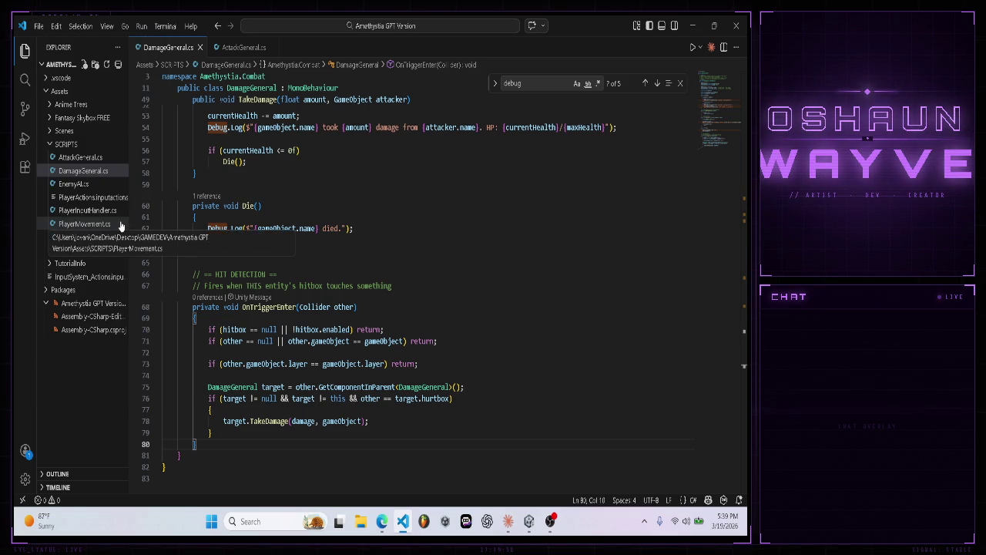
- Scroll AttackGeneral.cs down to the DoAttack coroutine and return to Claude's suggested log lines
{"action": "left_click", "coordinate": [243, 47]}
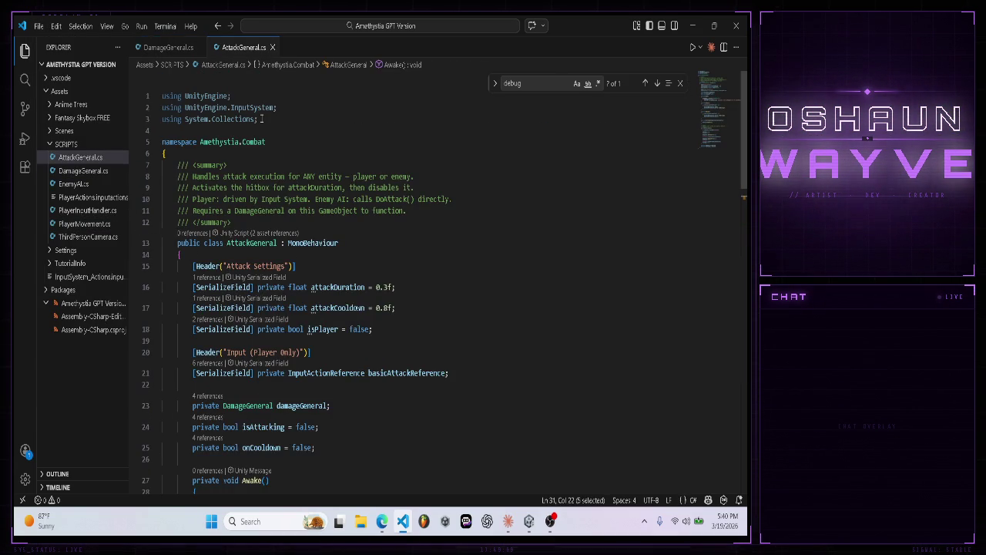
{"action": "scroll", "coordinate": [359, 275], "scroll_direction": "down", "scroll_amount": 3}
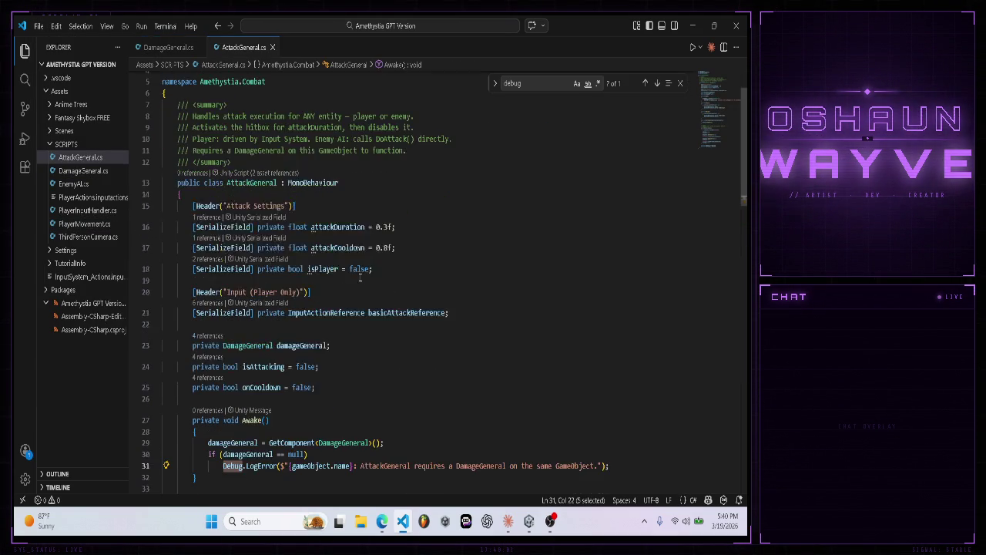
{"action": "scroll", "coordinate": [359, 276], "scroll_direction": "down", "scroll_amount": 5}
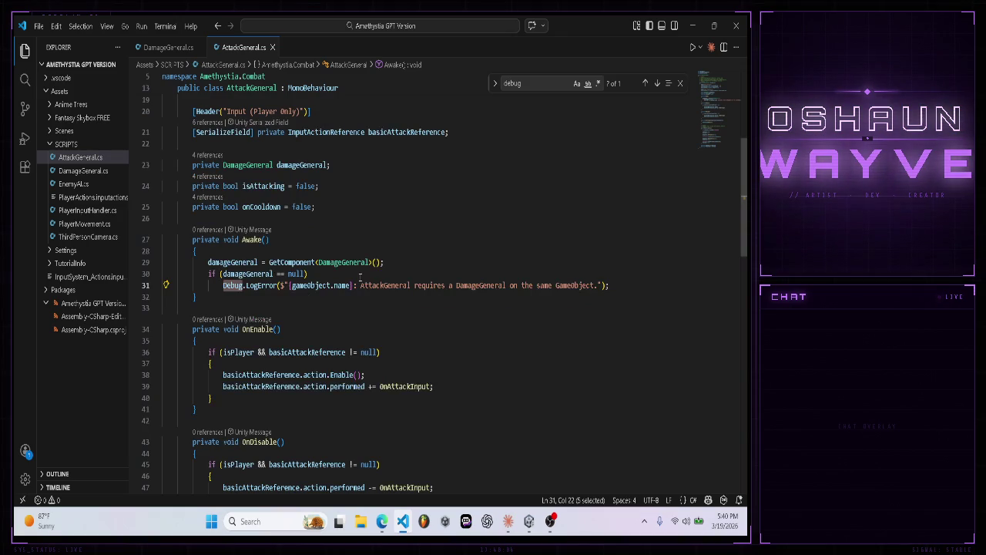
{"action": "scroll", "coordinate": [359, 276], "scroll_direction": "down", "scroll_amount": 7}
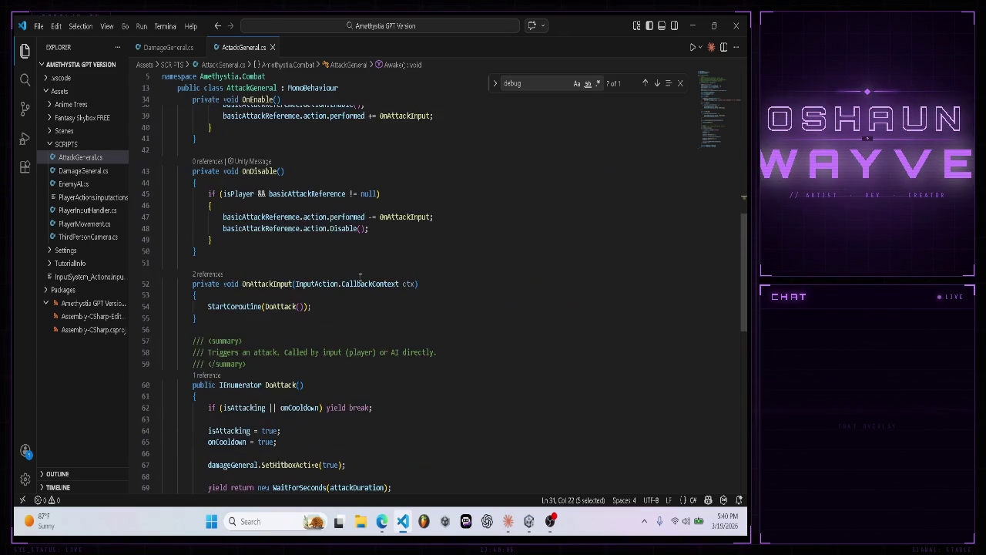
{"action": "scroll", "coordinate": [359, 276], "scroll_direction": "down", "scroll_amount": 1}
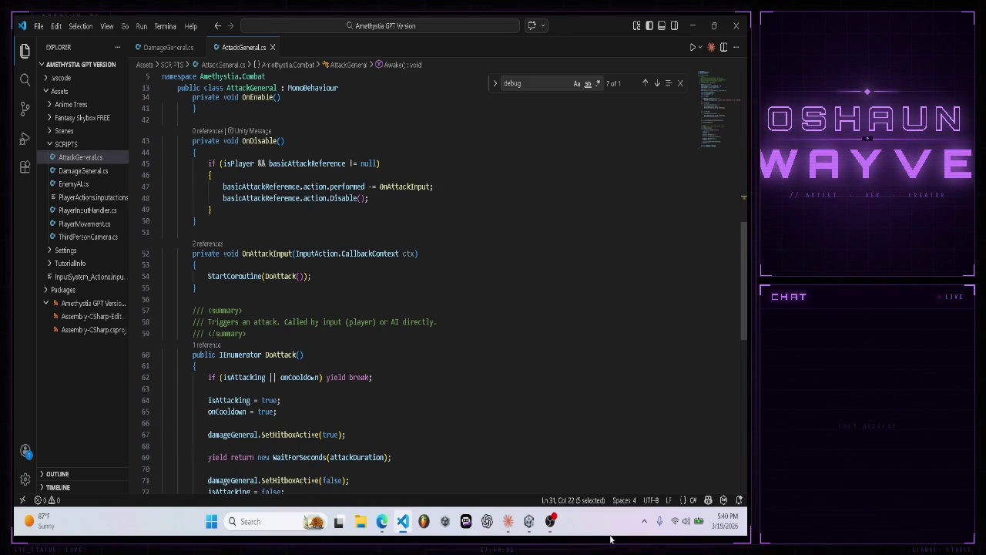
{"action": "left_click", "coordinate": [508, 520]}
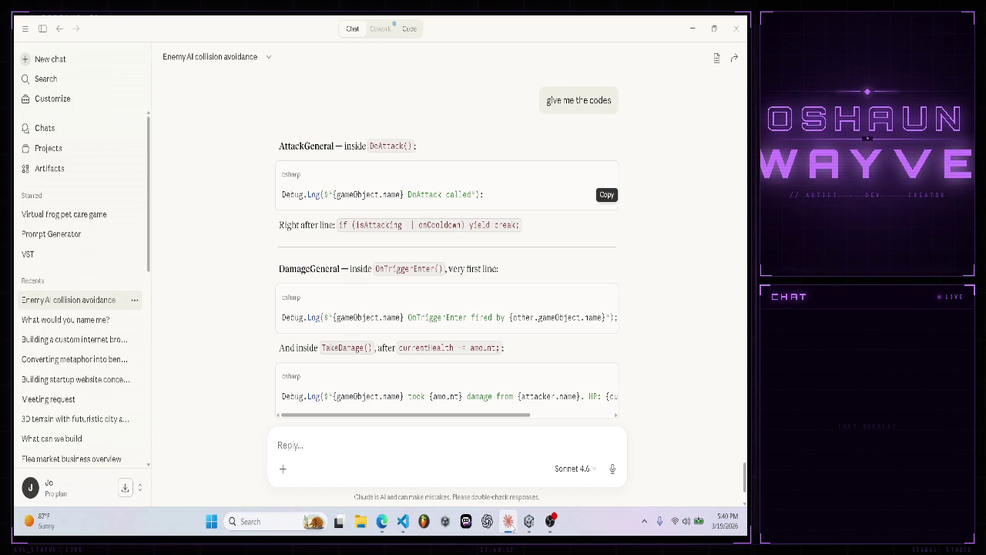
- Paste the 'DoAttack called' Debug.Log line on a new line after DoAttack's yield break check
{"action": "key", "text": "alt+Tab"}
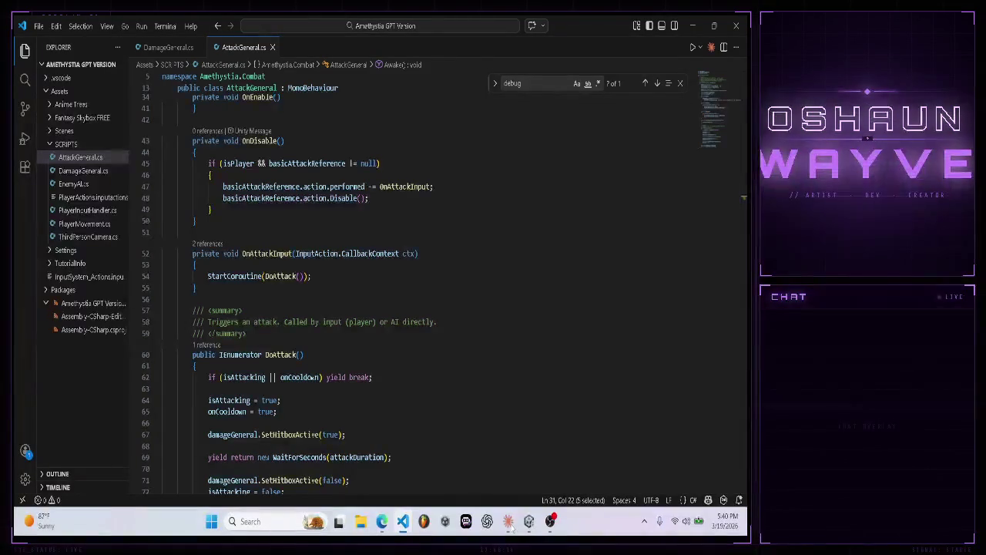
{"action": "left_click", "coordinate": [405, 377]}
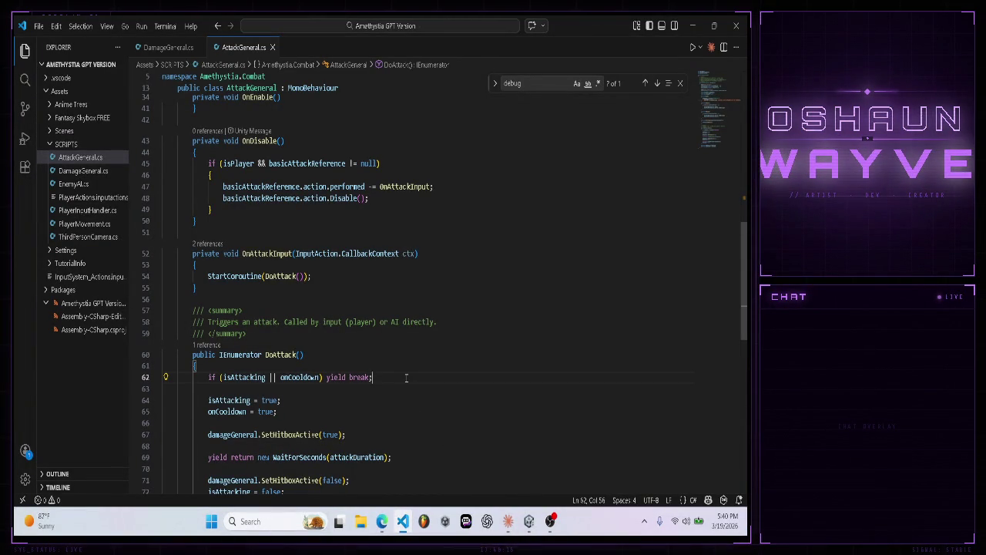
{"action": "key", "text": "Return"}
{"action": "key", "text": "ctrl+v"}
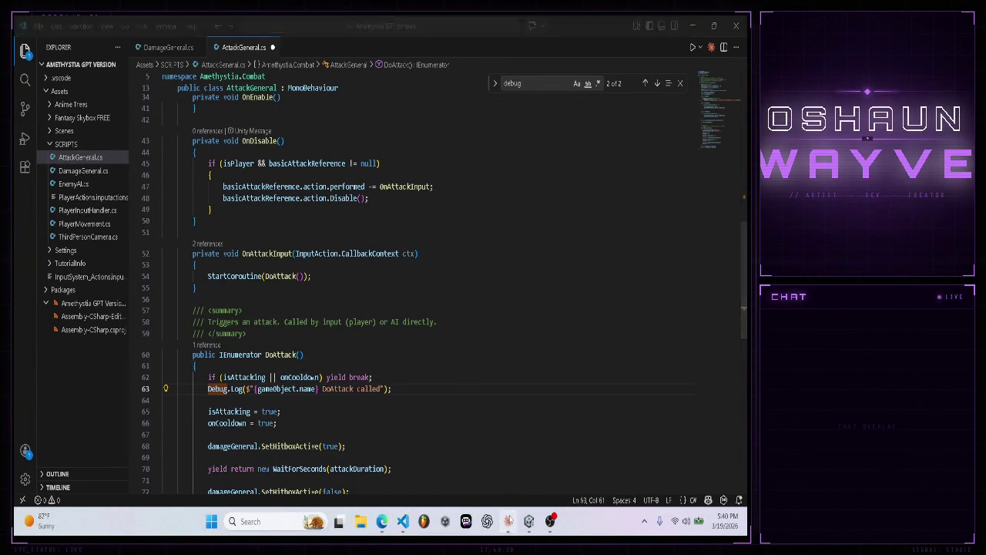
- Copy the OnTriggerEnter Debug.Log line from Claude's chat
{"action": "left_click", "coordinate": [507, 521]}
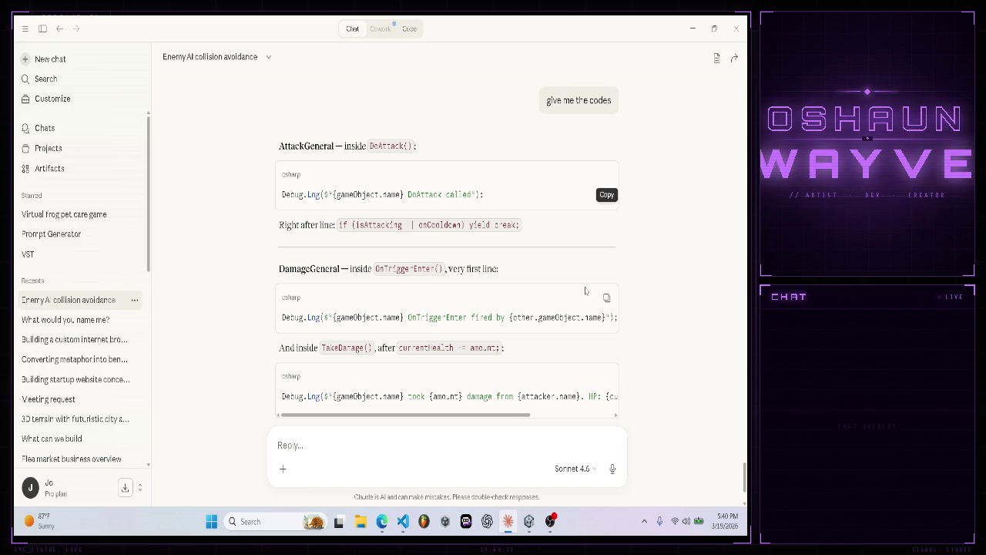
{"action": "scroll", "coordinate": [584, 289], "scroll_direction": "down", "scroll_amount": 1}
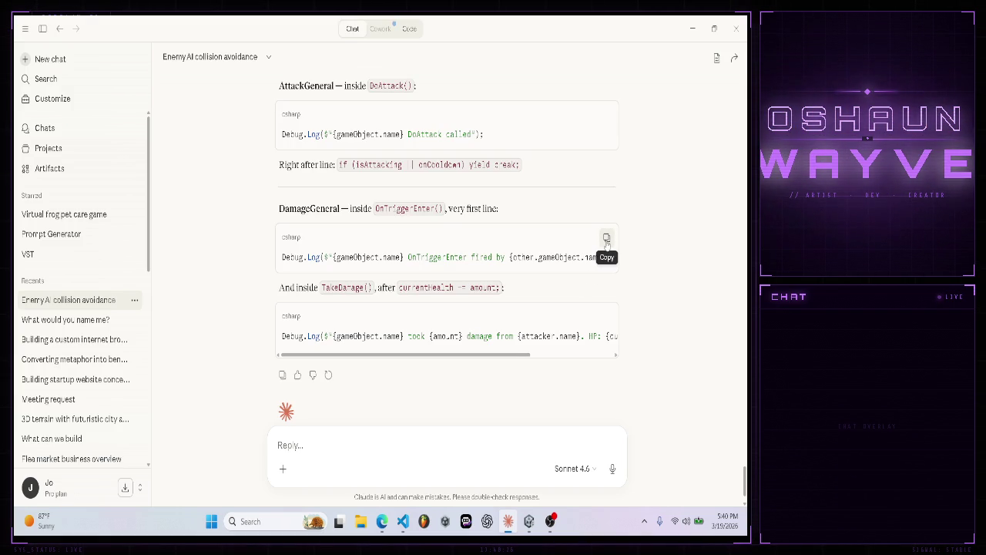
{"action": "left_click", "coordinate": [606, 239]}
- Save AttackGeneral.cs and close its tab, leaving DamageGeneral.cs showing
{"action": "left_click", "coordinate": [529, 520]}
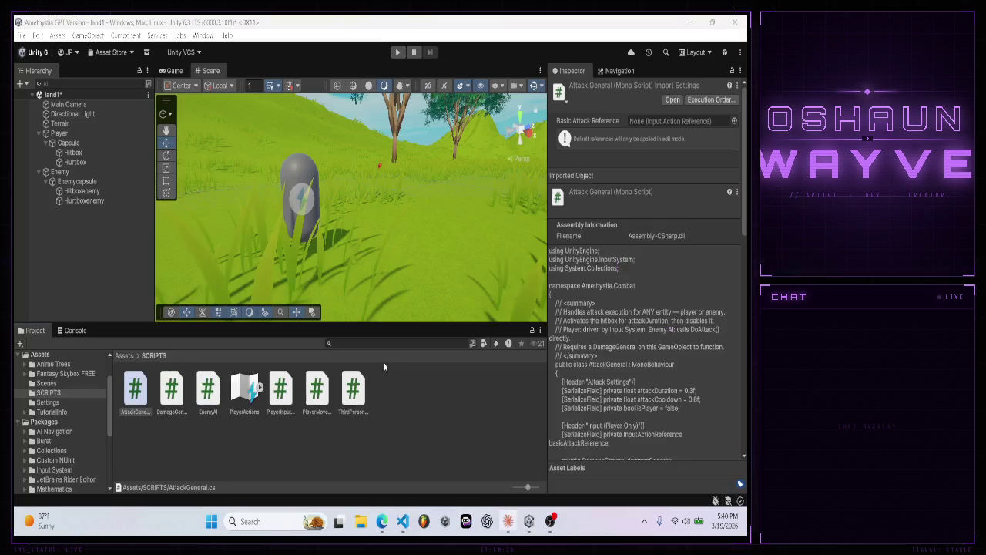
{"action": "left_click", "coordinate": [402, 521]}
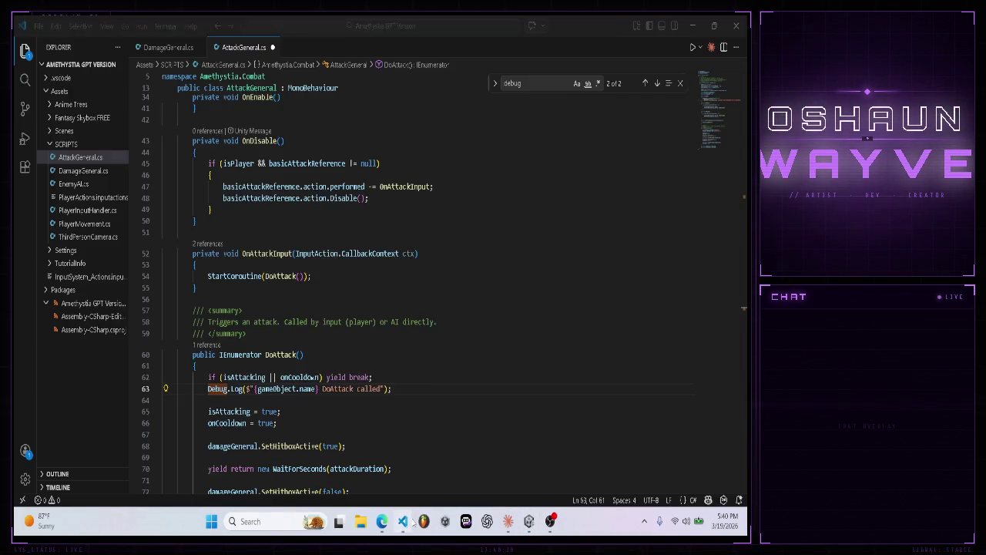
{"action": "left_click", "coordinate": [37, 26]}
{"action": "left_click", "coordinate": [70, 221]}
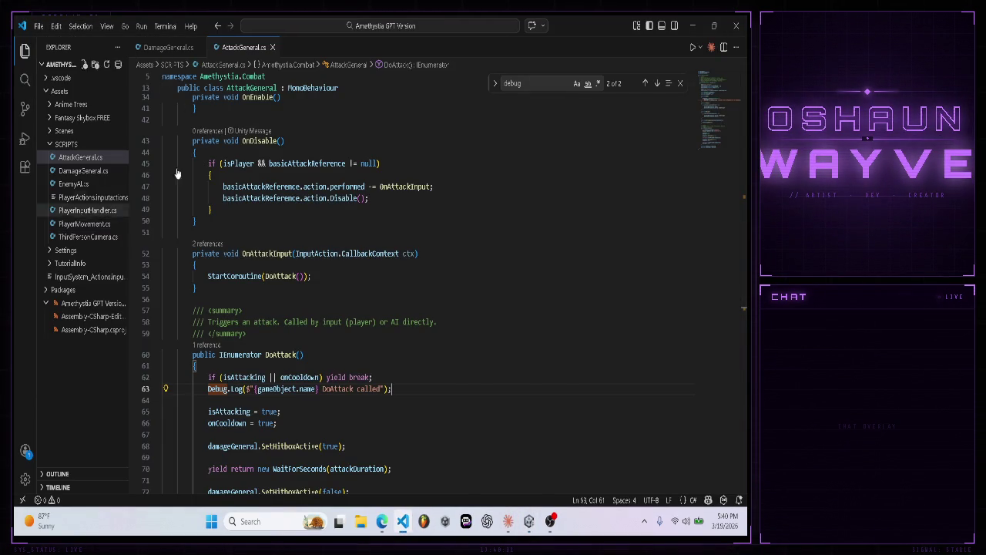
{"action": "left_click", "coordinate": [272, 47]}
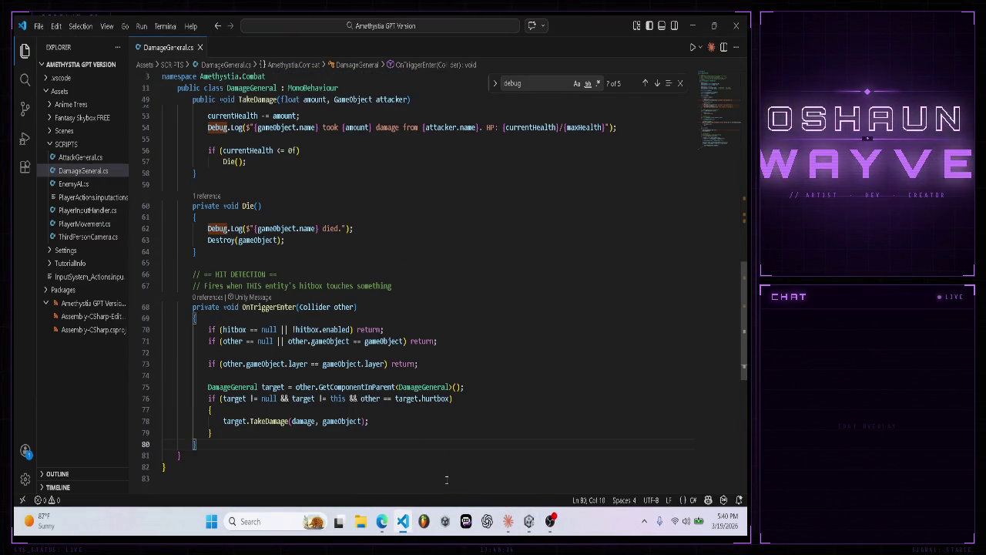
{"action": "left_click", "coordinate": [507, 521]}
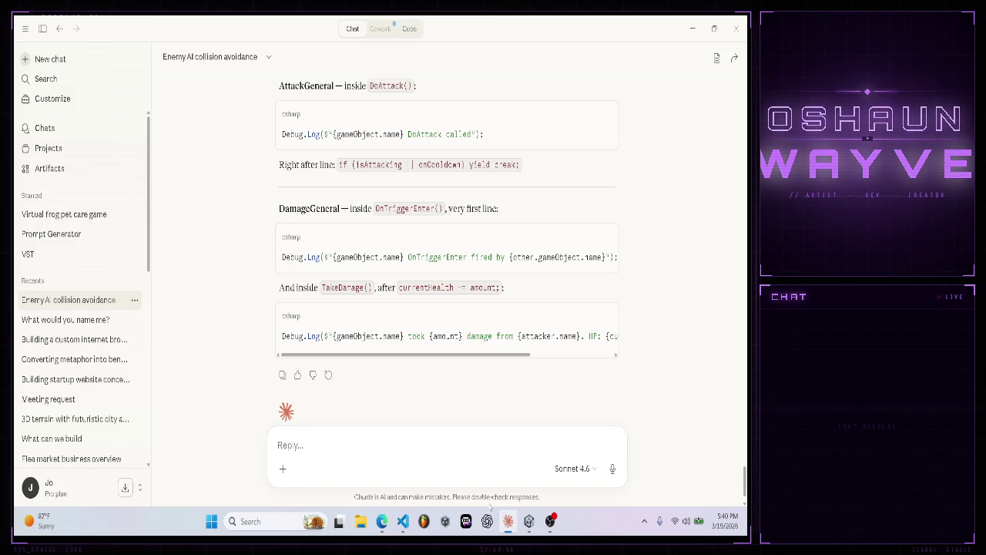
- Ask Claude 'show me how OnTriggerEnters supposed to look' and receive the full method
{"action": "left_click", "coordinate": [402, 520]}
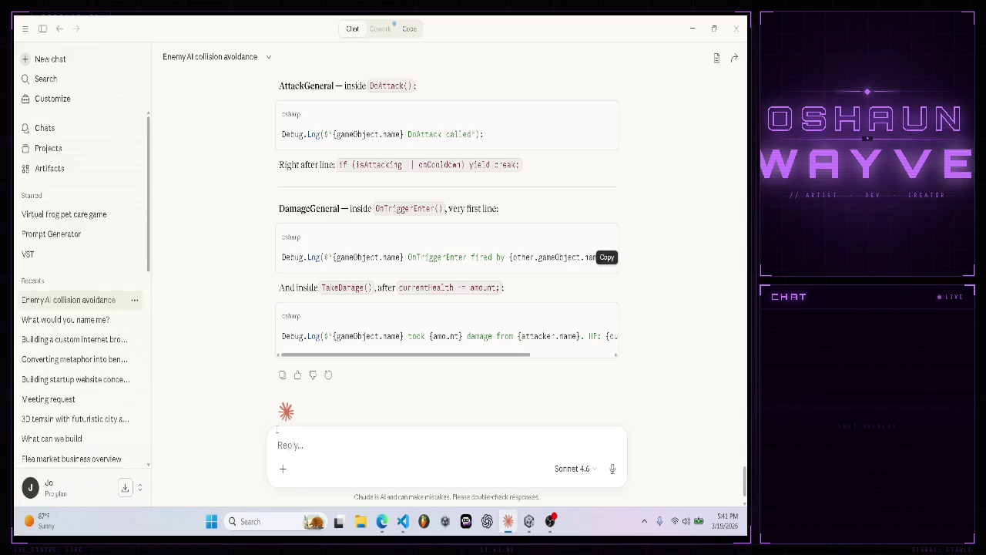
{"action": "left_click", "coordinate": [507, 520]}
{"action": "type", "text": "show me how O"}
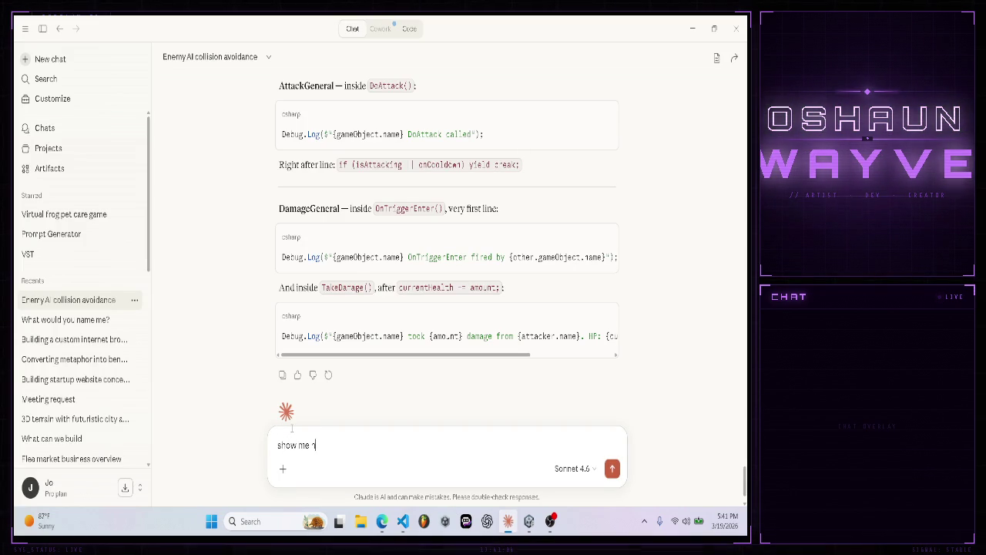
{"action": "type", "text": "nTrigge"}
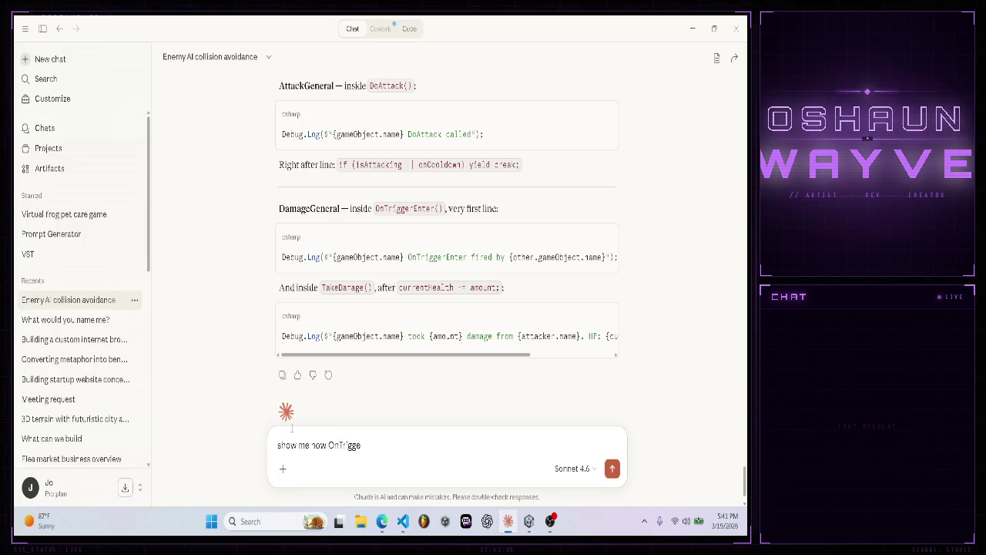
{"action": "type", "text": "rEnters supposed to look"}
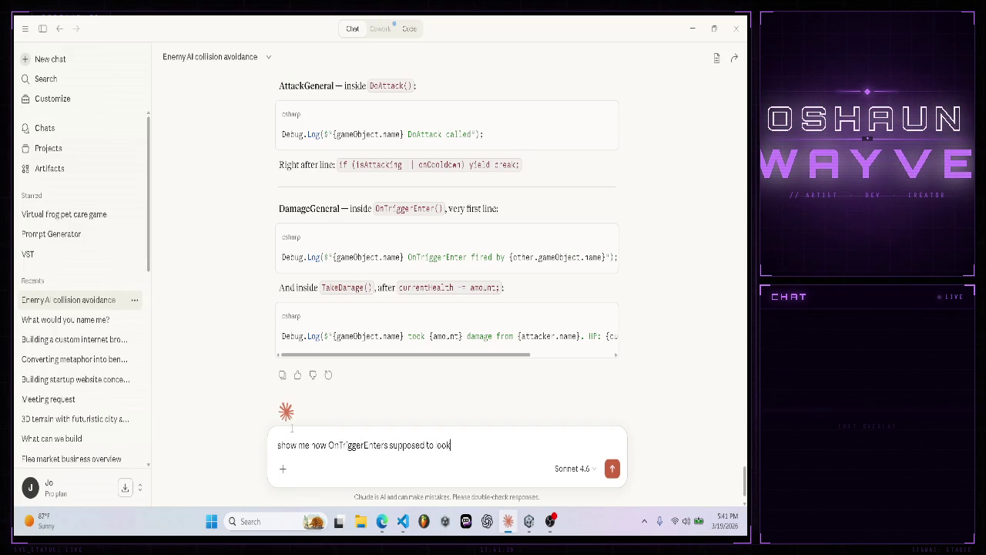
{"action": "key", "text": "Return"}
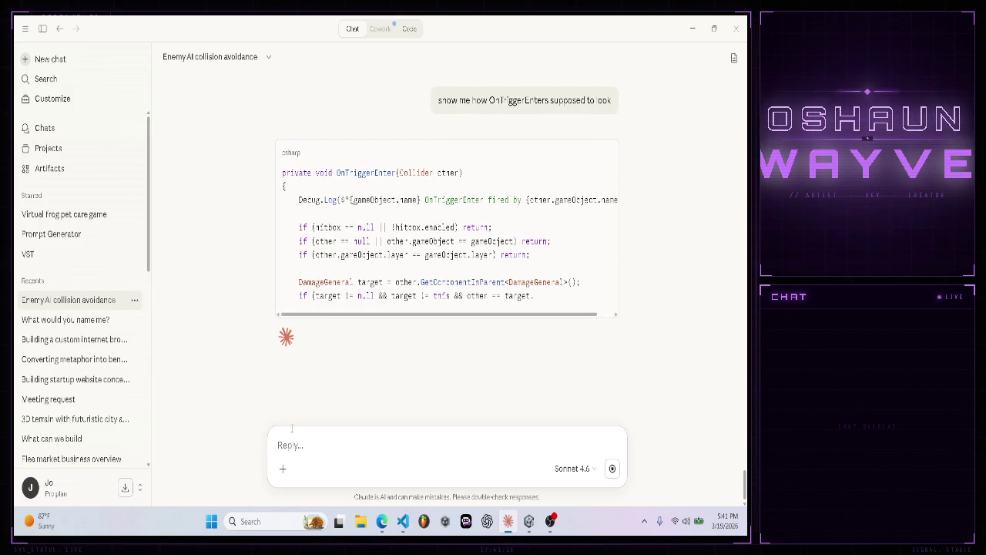
{"action": "left_click", "coordinate": [402, 520]}
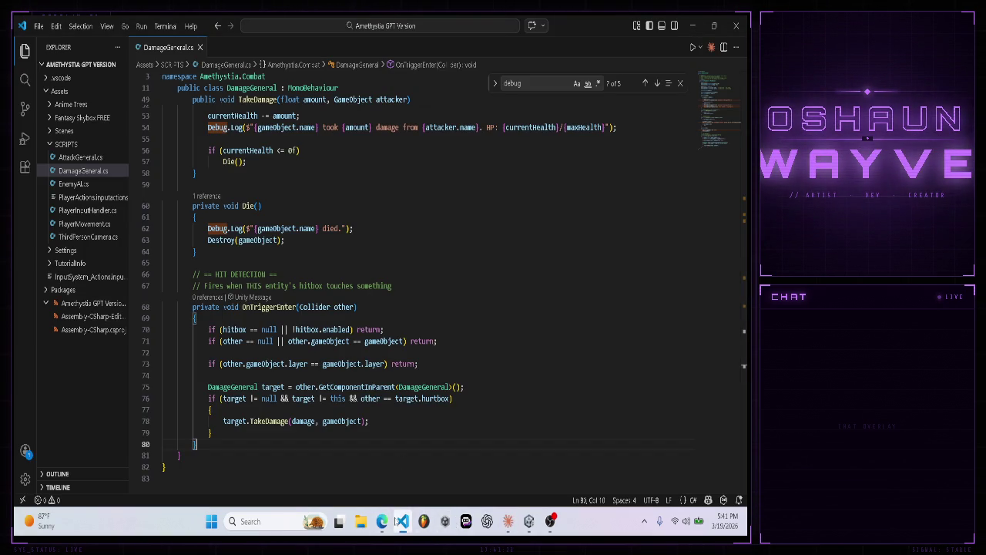
- Paste the 'OnTriggerEnter fired by' Debug.Log line at the start of OnTriggerEnter
{"action": "left_click", "coordinate": [502, 526]}
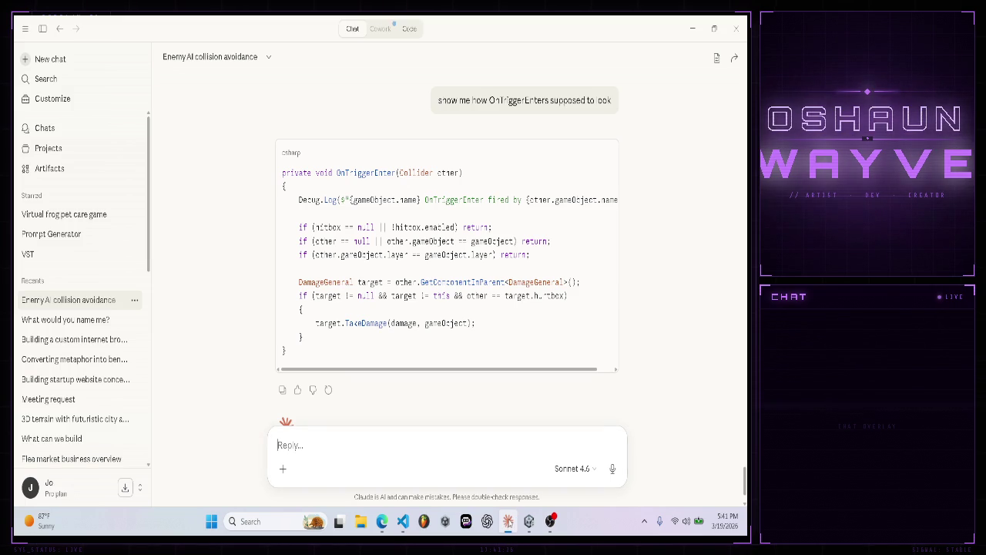
{"action": "left_click", "coordinate": [508, 521]}
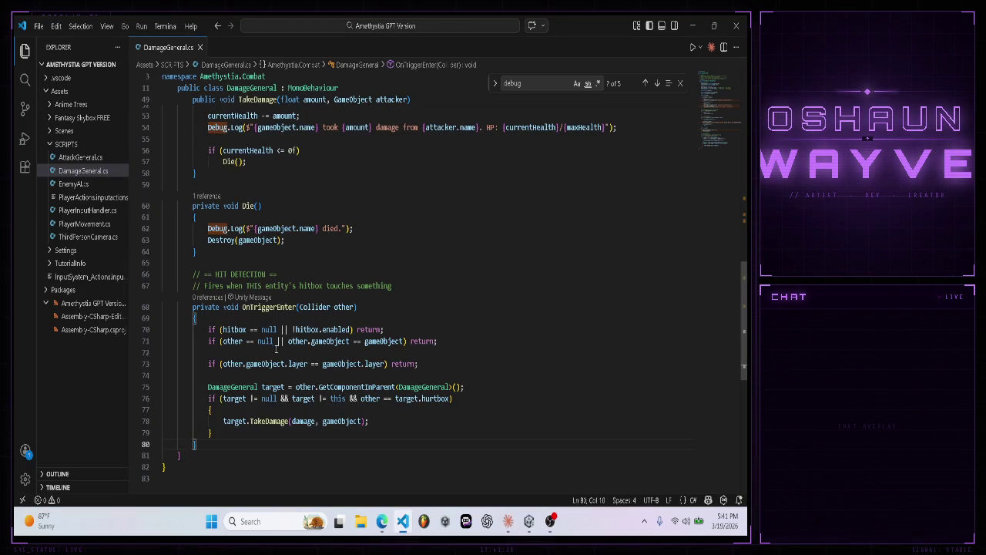
{"action": "left_click", "coordinate": [257, 322]}
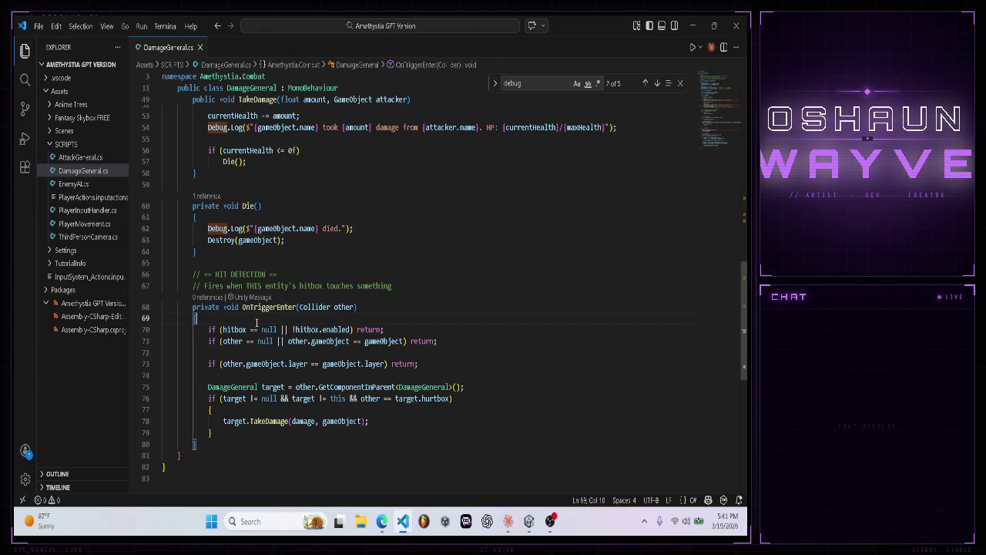
{"action": "key", "text": "Return"}
{"action": "key", "text": "Return"}
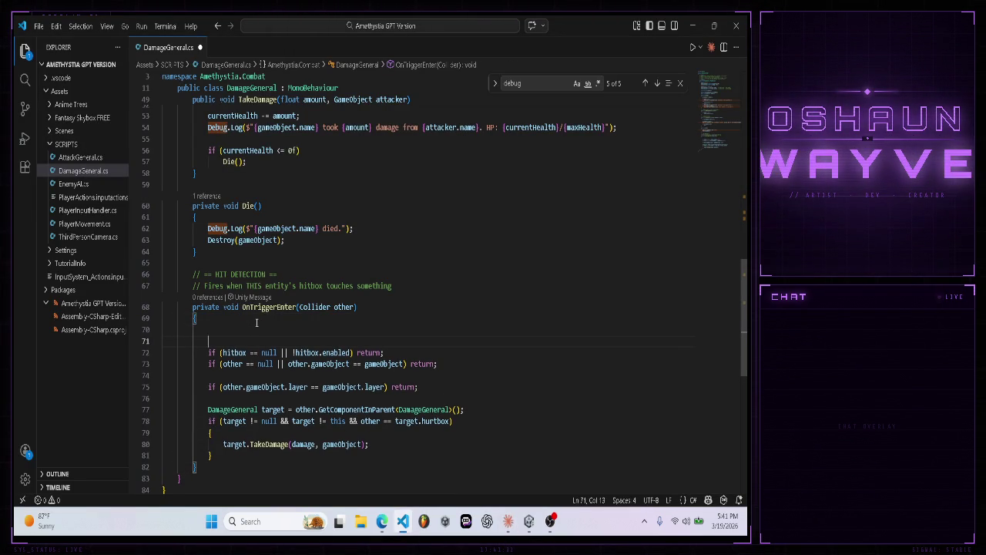
{"action": "key", "text": "BackSpace"}
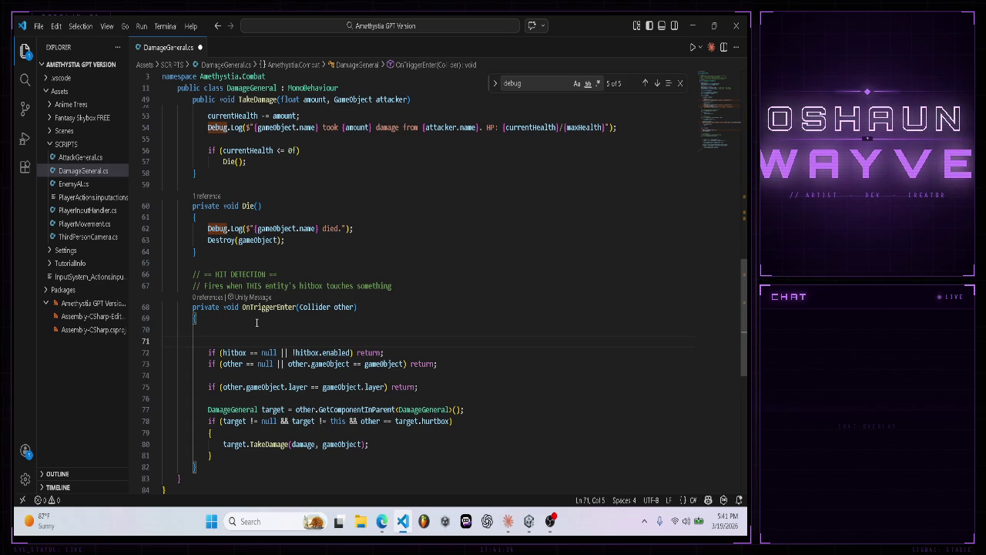
{"action": "key", "text": "BackSpace"}
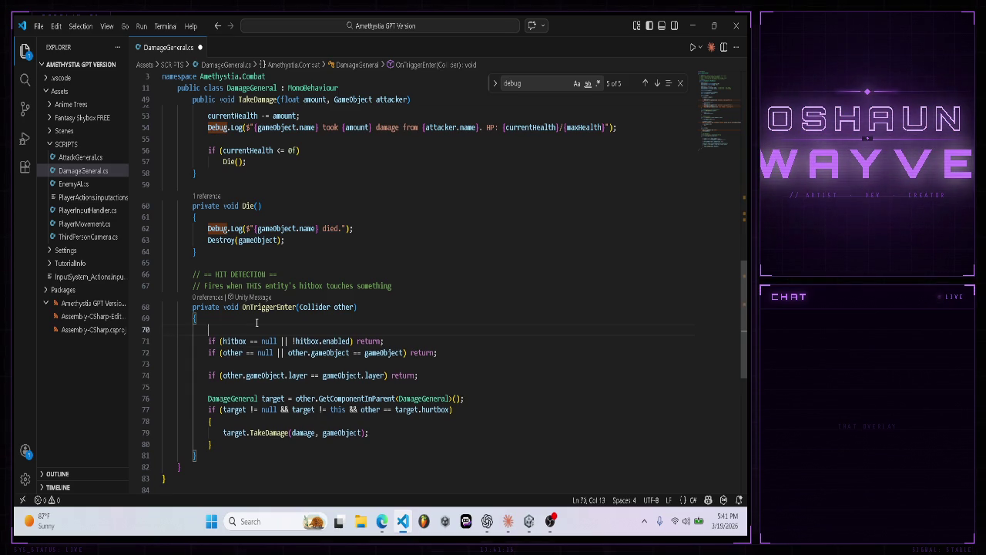
{"action": "key", "text": "ctrl+v"}
{"action": "key", "text": "Return"}
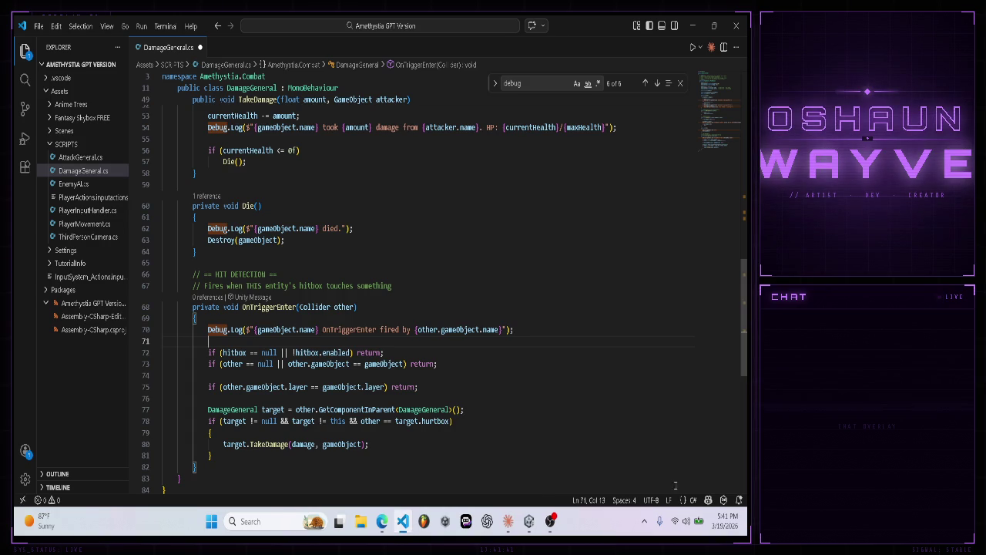
- Save DamageGeneral.cs with the new trigger log line
{"action": "left_click", "coordinate": [644, 521]}
{"action": "right_click", "coordinate": [628, 485]}
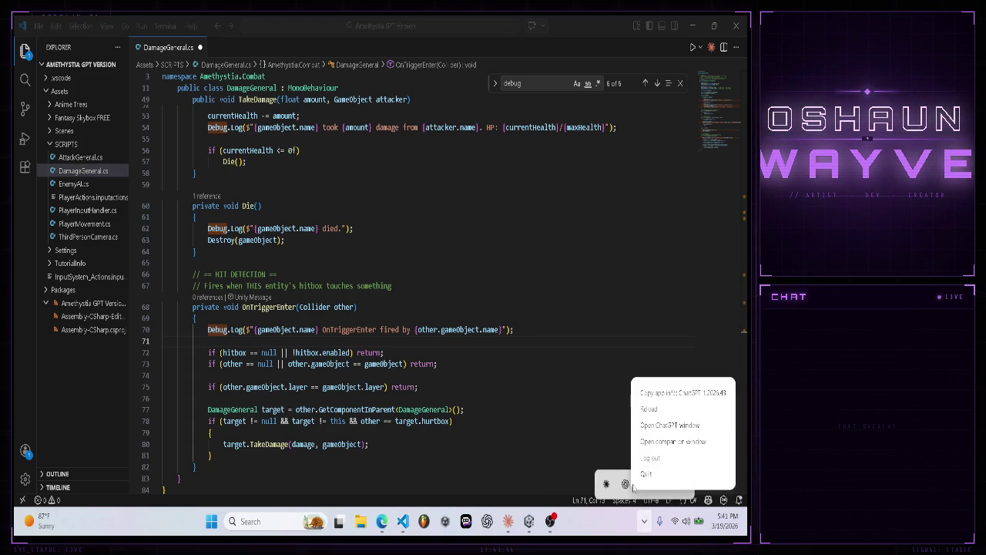
{"action": "key", "text": "Escape"}
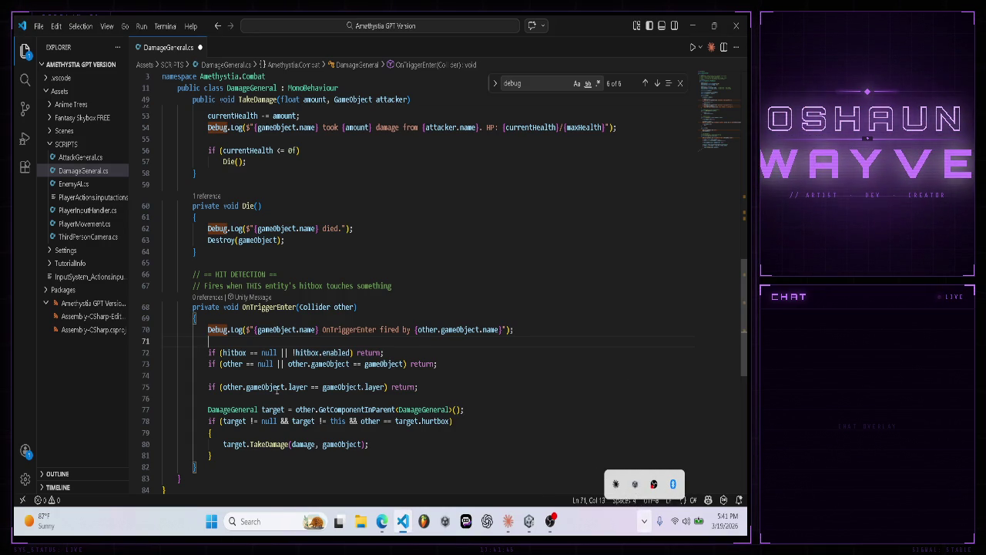
{"action": "left_click", "coordinate": [38, 25]}
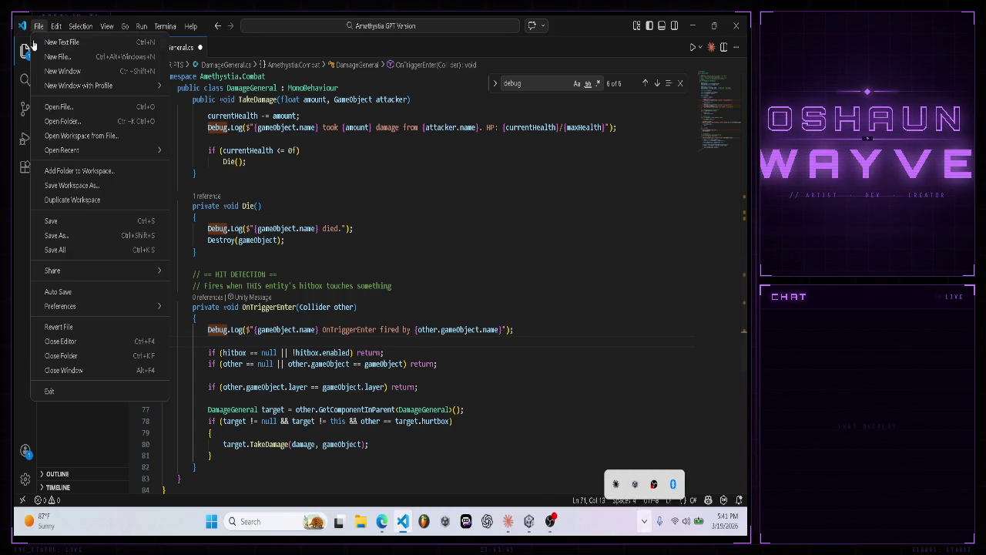
{"action": "left_click", "coordinate": [77, 219]}
- Move the layer check up beside the other guard checks, save, and close Visual Studio Code
{"action": "left_click", "coordinate": [508, 521]}
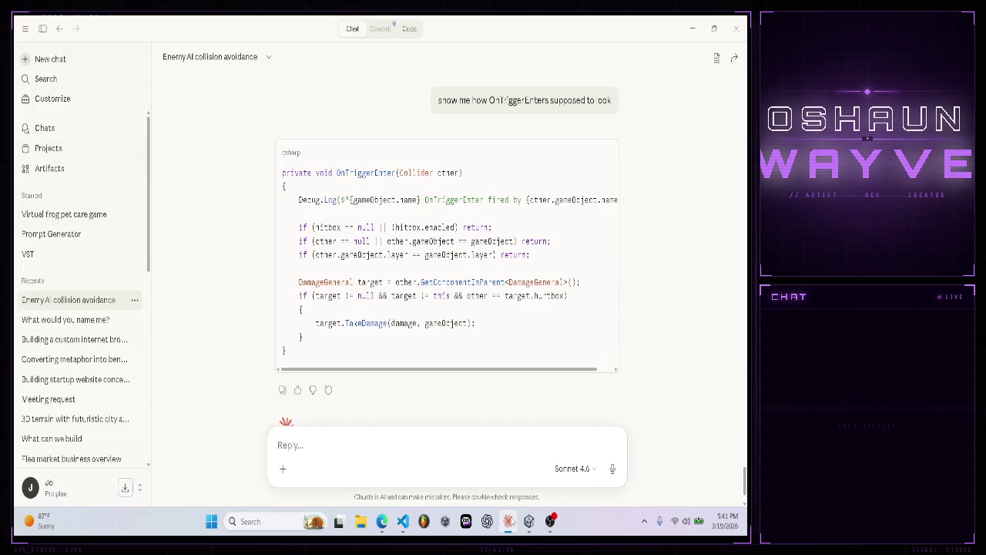
{"action": "left_click", "coordinate": [507, 521]}
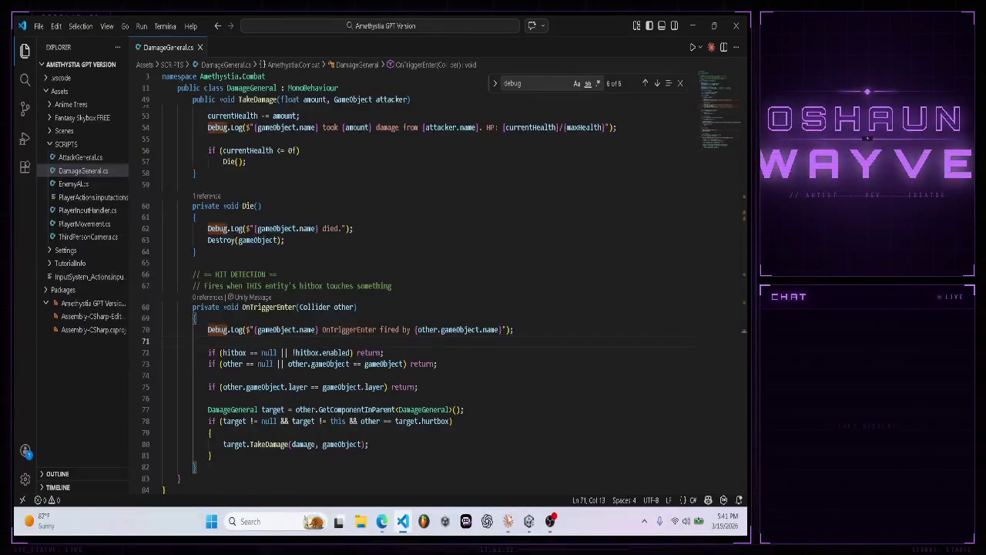
{"action": "left_click", "coordinate": [208, 385]}
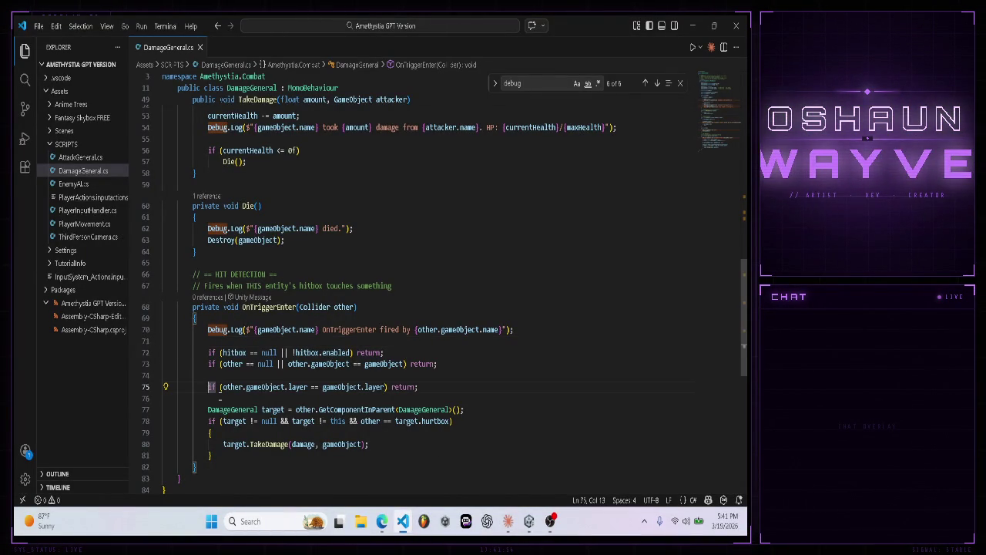
{"action": "key", "text": "BackSpace"}
{"action": "key", "text": "BackSpace"}
{"action": "key", "text": "BackSpace"}
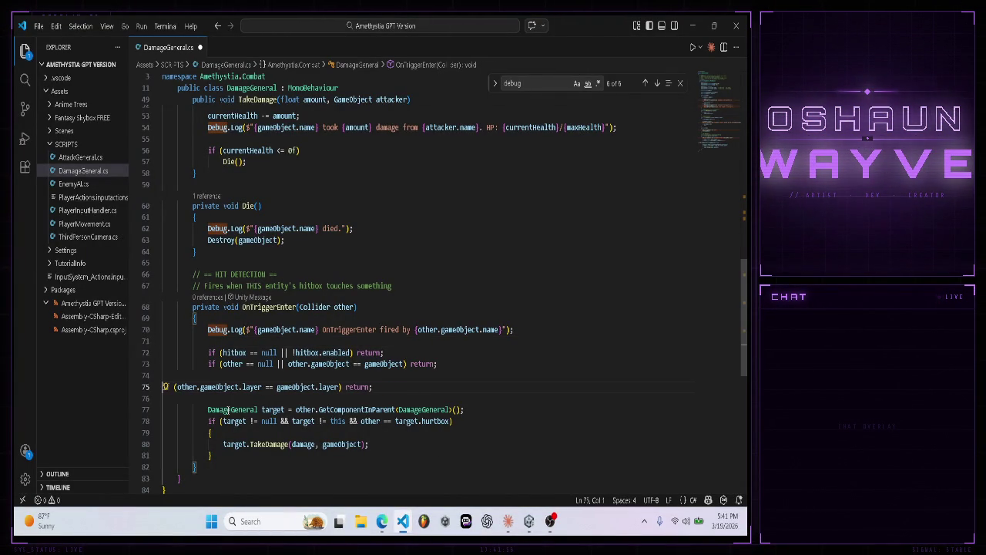
{"action": "key", "text": "Tab"}
{"action": "key", "text": "Tab"}
{"action": "key", "text": "Tab"}
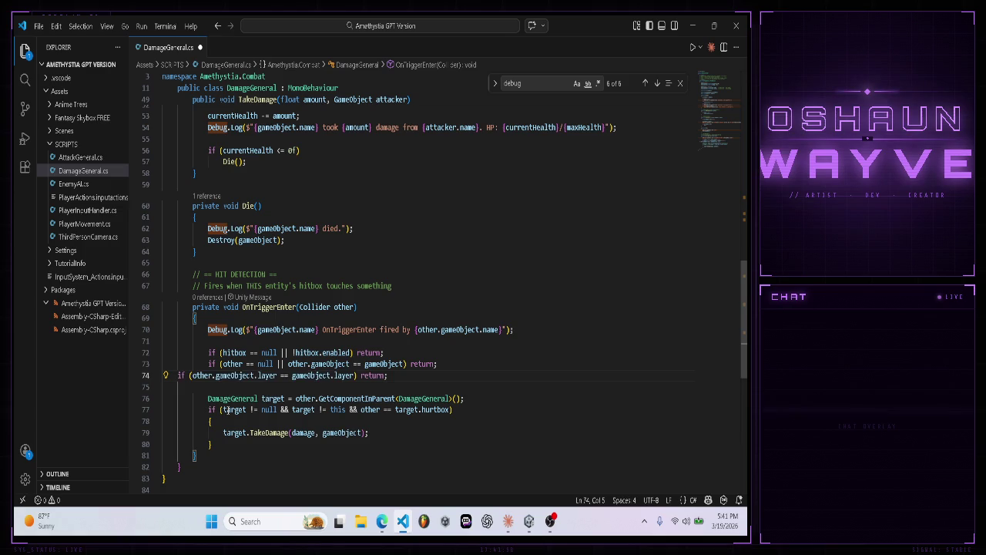
{"action": "key", "text": "ctrl+s"}
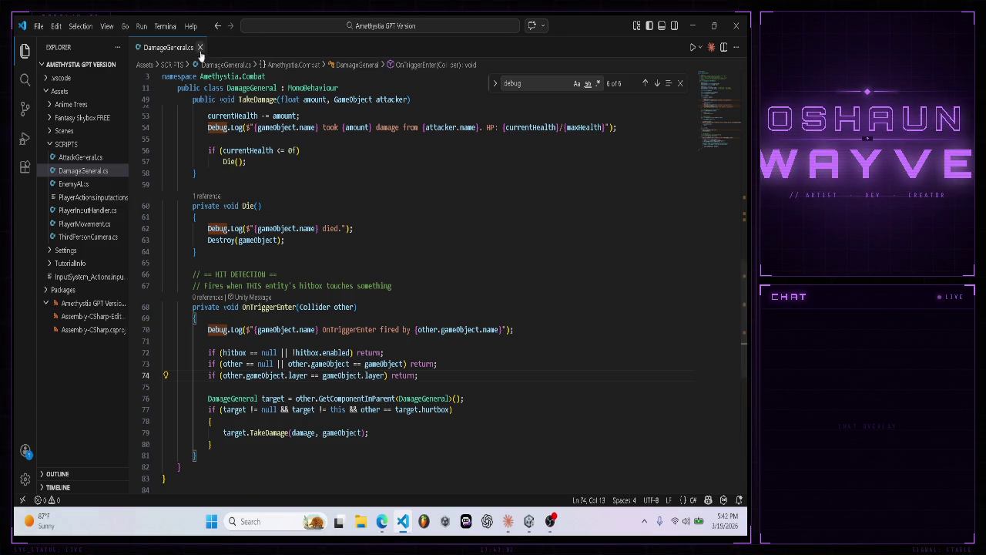
{"action": "left_click", "coordinate": [200, 47]}
{"action": "left_click", "coordinate": [736, 26]}
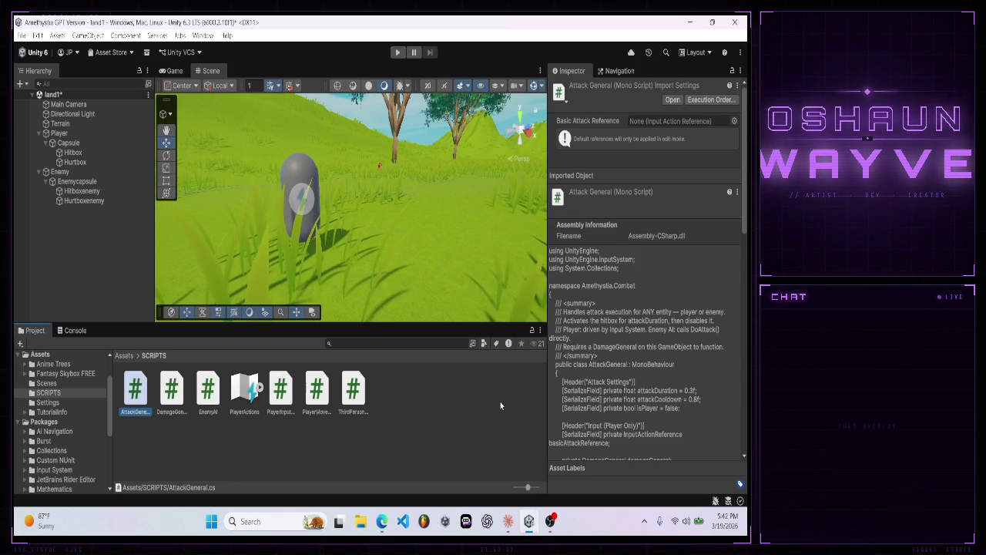
- Start drafting the follow-up 'and now `should be' in Claude's Reply box
{"action": "left_click", "coordinate": [508, 521]}
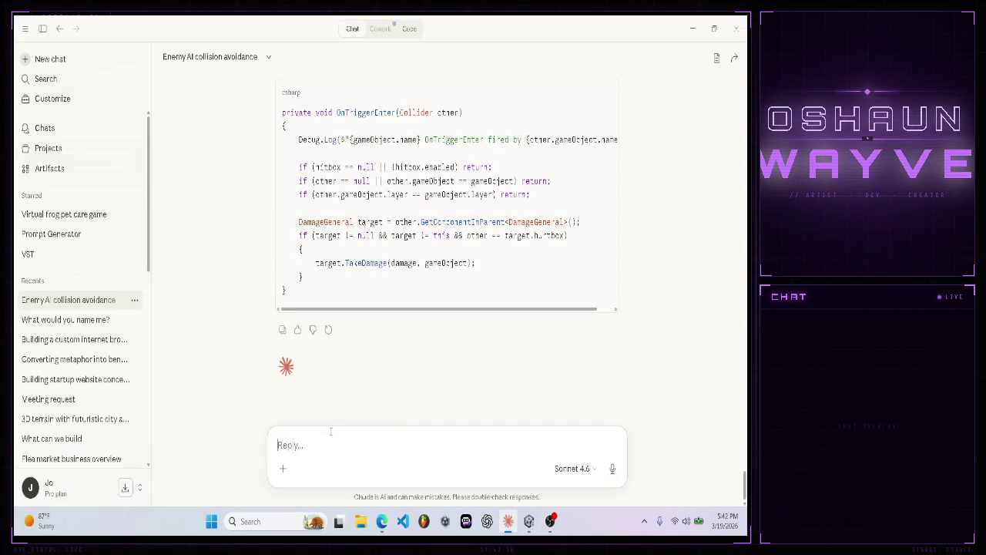
{"action": "type", "text": "and no"}
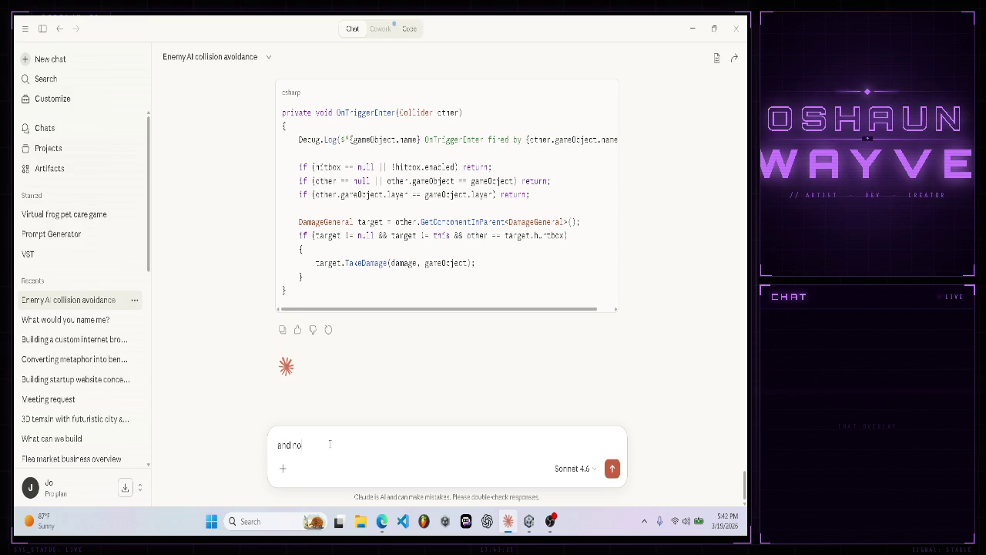
{"action": "type", "text": "w `should be"}
{"action": "scroll", "coordinate": [480, 274], "scroll_direction": "up", "scroll_amount": 3}
{"action": "scroll", "coordinate": [480, 272], "scroll_direction": "up", "scroll_amount": 2}
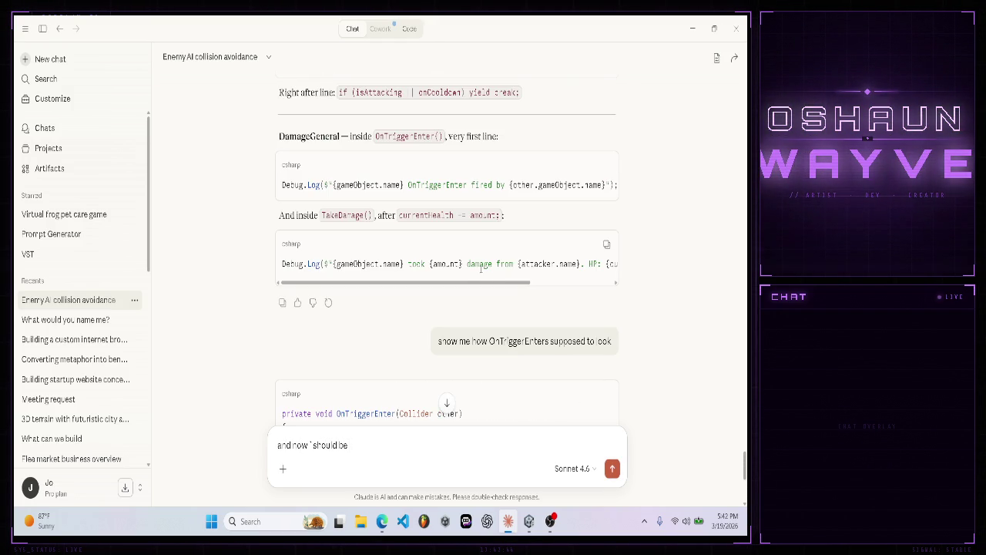
{"action": "scroll", "coordinate": [480, 268], "scroll_direction": "down", "scroll_amount": 4}
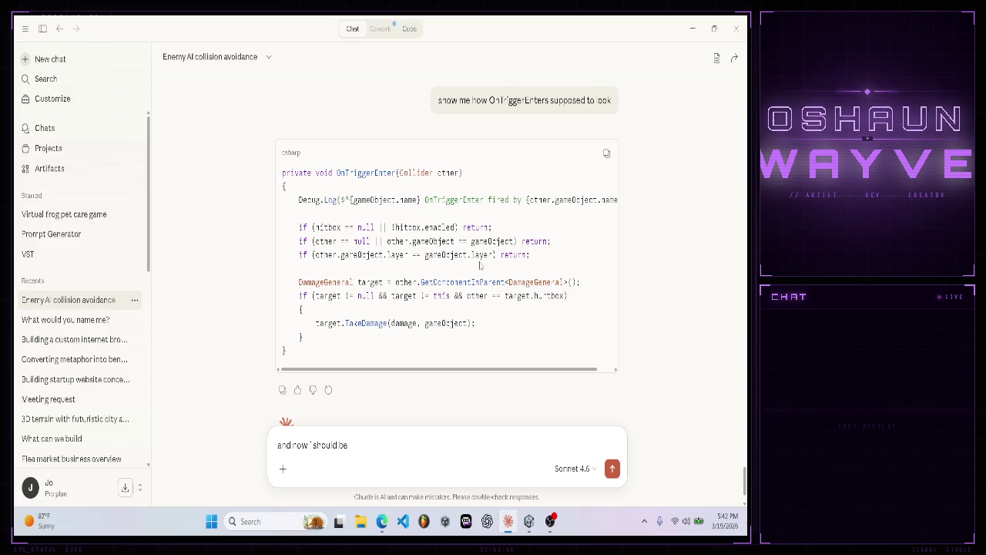
{"action": "scroll", "coordinate": [479, 265], "scroll_direction": "up", "scroll_amount": 3}
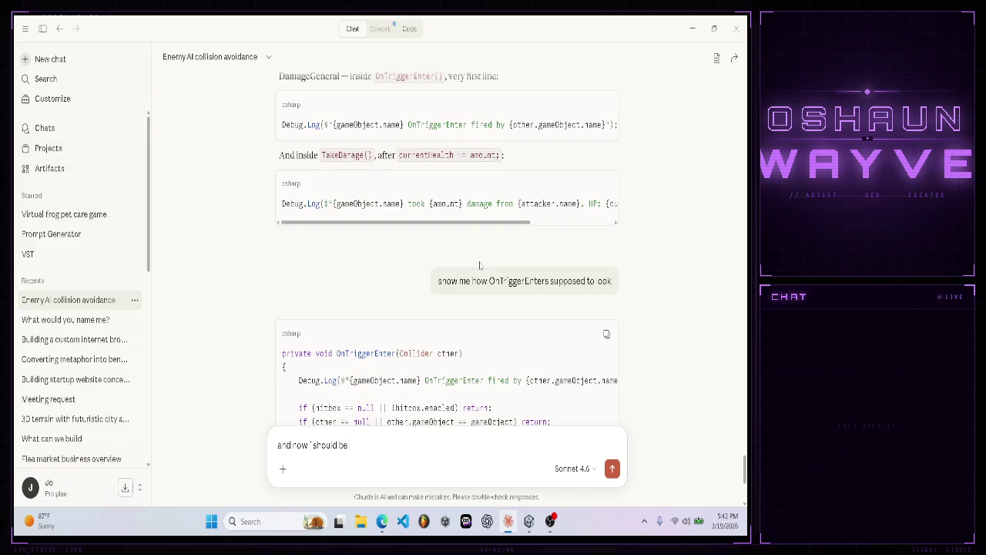
{"action": "scroll", "coordinate": [479, 265], "scroll_direction": "up", "scroll_amount": 1}
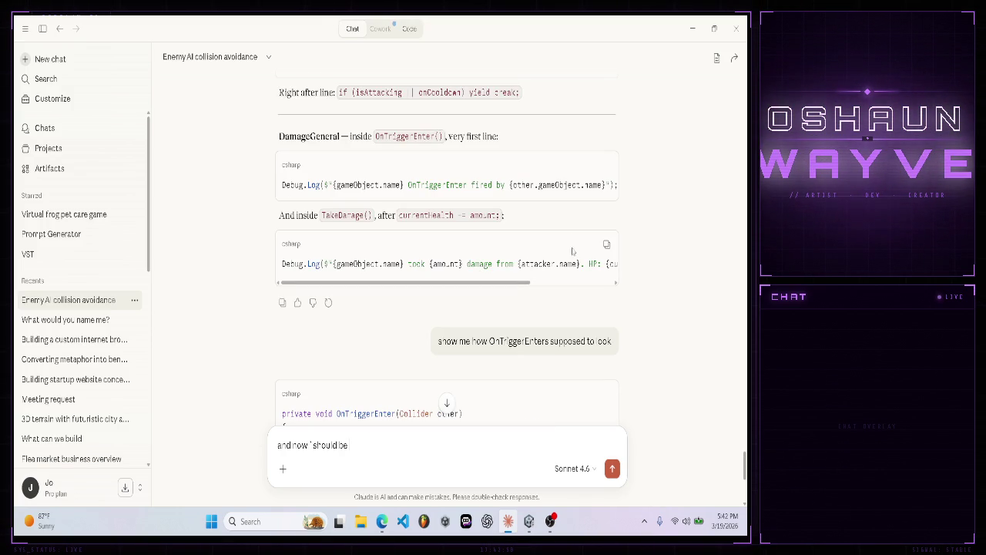
- Copy Claude's TakeDamage Debug.Log line and open DamageGeneral.cs from Unity in Visual Studio Code
{"action": "left_click", "coordinate": [607, 244]}
{"action": "left_click", "coordinate": [528, 521]}
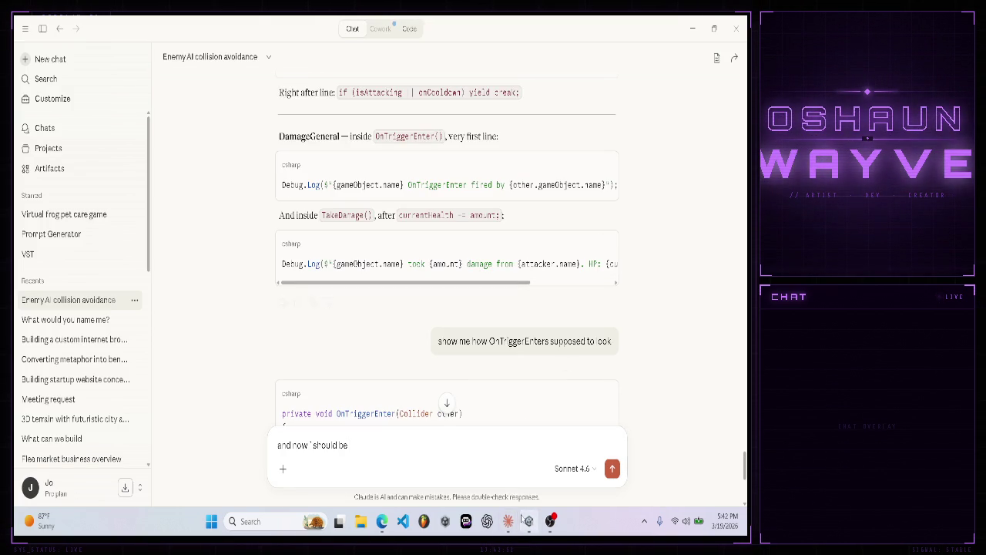
{"action": "left_click", "coordinate": [177, 397]}
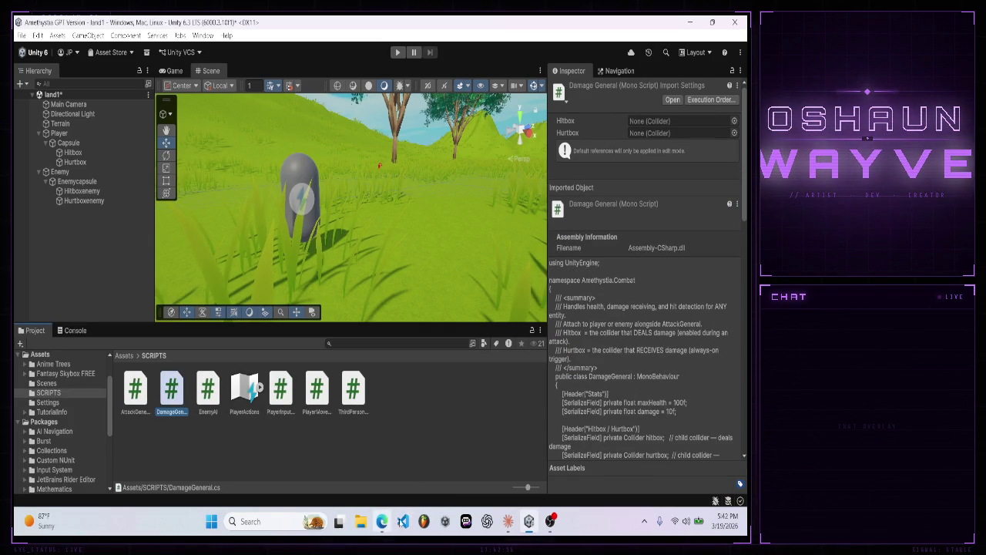
{"action": "left_click", "coordinate": [508, 520]}
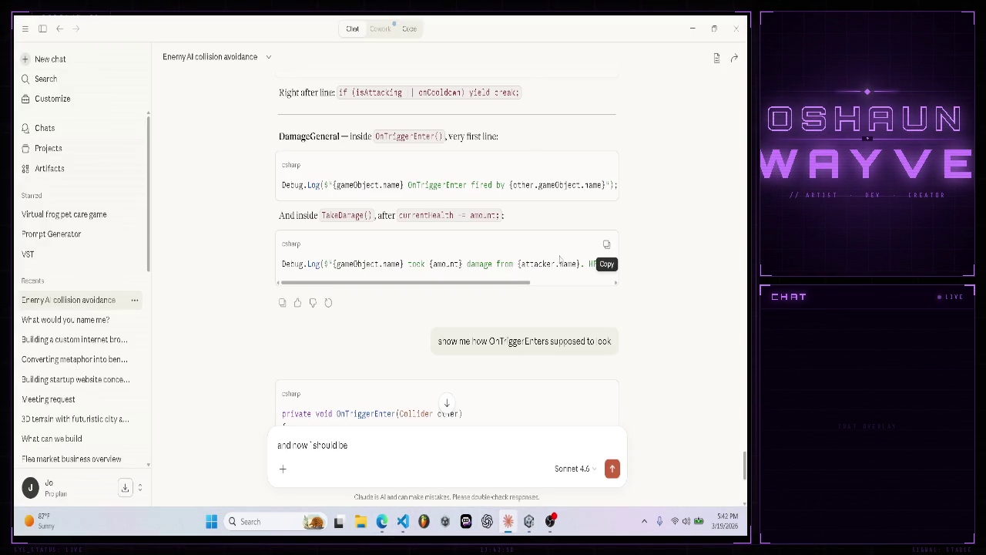
{"action": "left_click", "coordinate": [606, 244]}
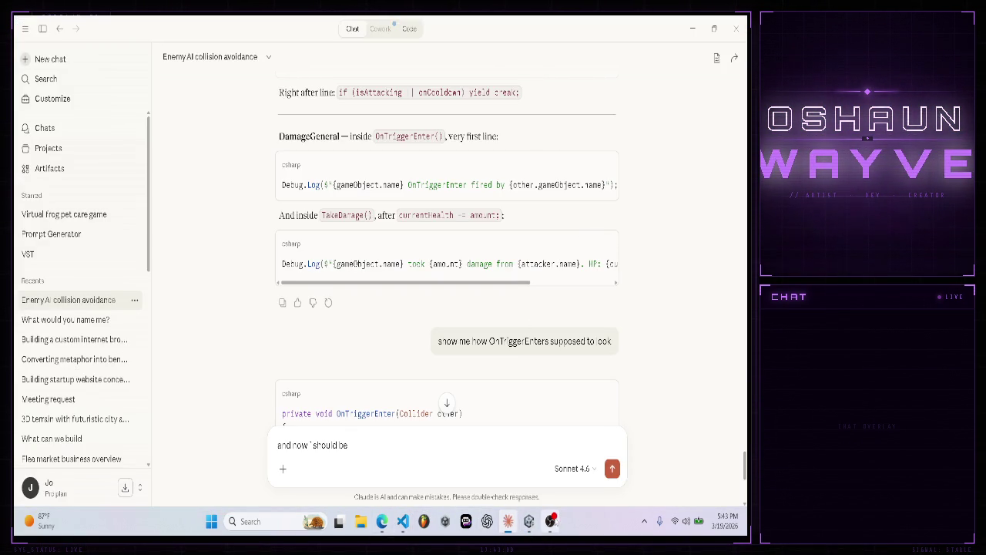
{"action": "left_click", "coordinate": [403, 521]}
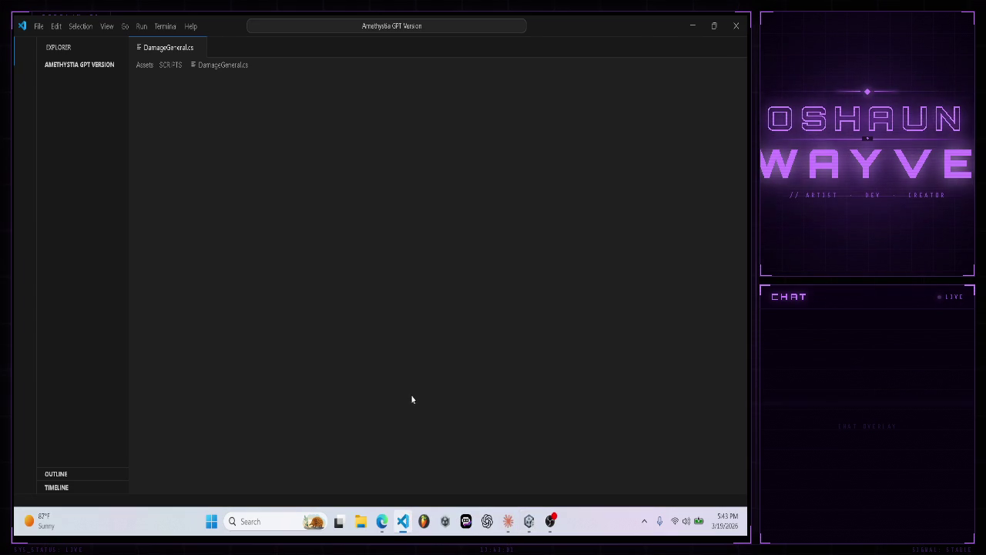
- Scroll to TakeDamage and compare its damage Debug.Log line with Claude's snippet
{"action": "scroll", "coordinate": [381, 340], "scroll_direction": "down", "scroll_amount": 1}
{"action": "scroll", "coordinate": [382, 340], "scroll_direction": "down", "scroll_amount": 3}
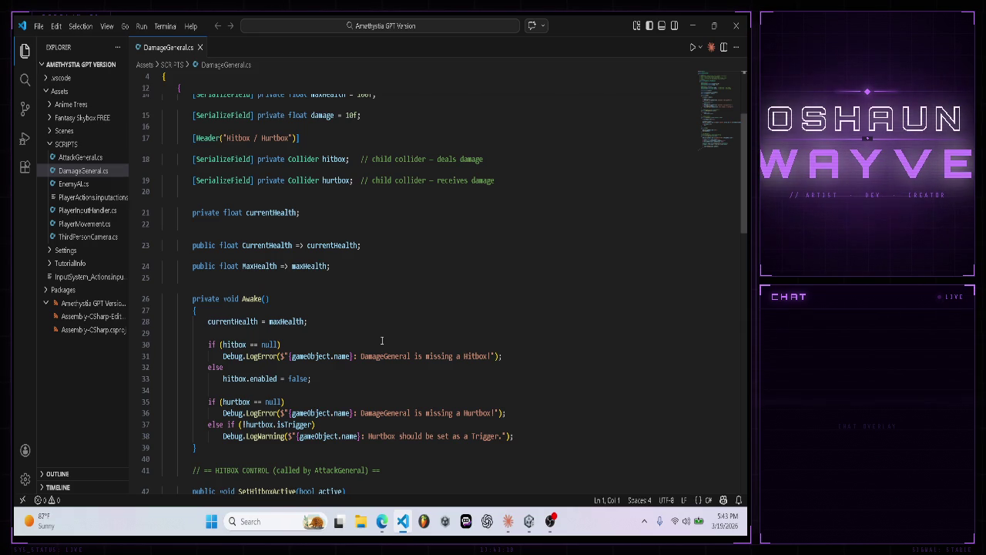
{"action": "scroll", "coordinate": [382, 339], "scroll_direction": "down", "scroll_amount": 5}
{"action": "scroll", "coordinate": [382, 340], "scroll_direction": "down", "scroll_amount": 2}
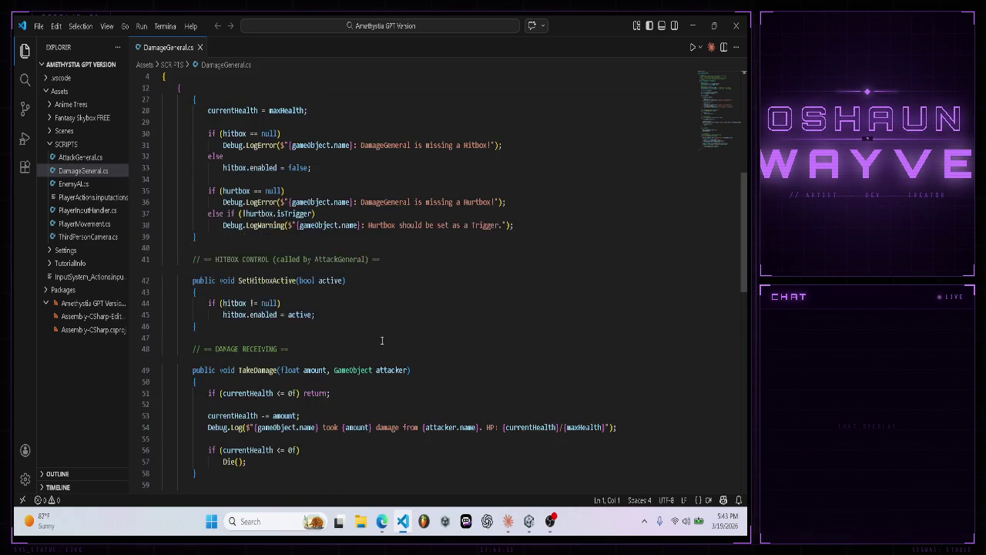
{"action": "scroll", "coordinate": [382, 340], "scroll_direction": "down", "scroll_amount": 2}
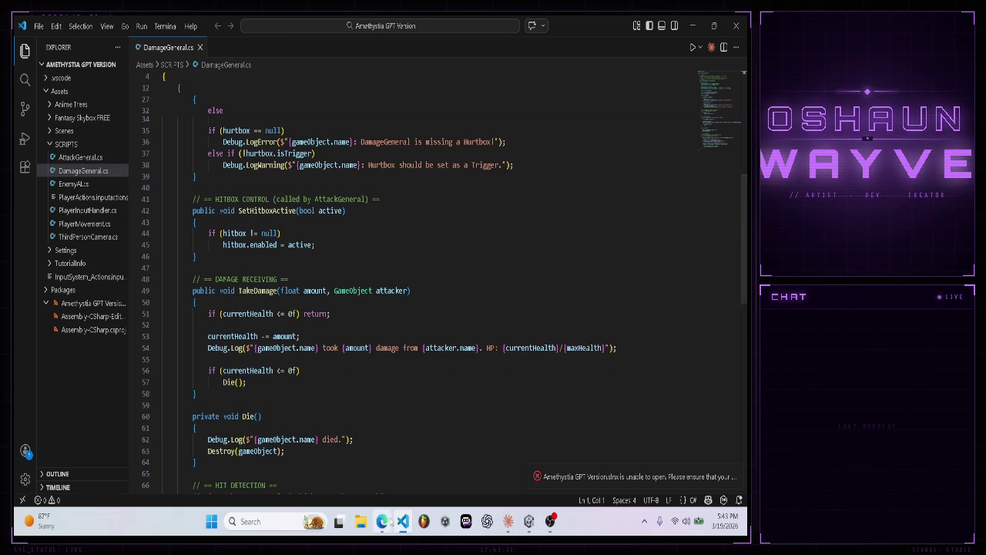
{"action": "left_click", "coordinate": [382, 521]}
{"action": "left_click", "coordinate": [383, 521]}
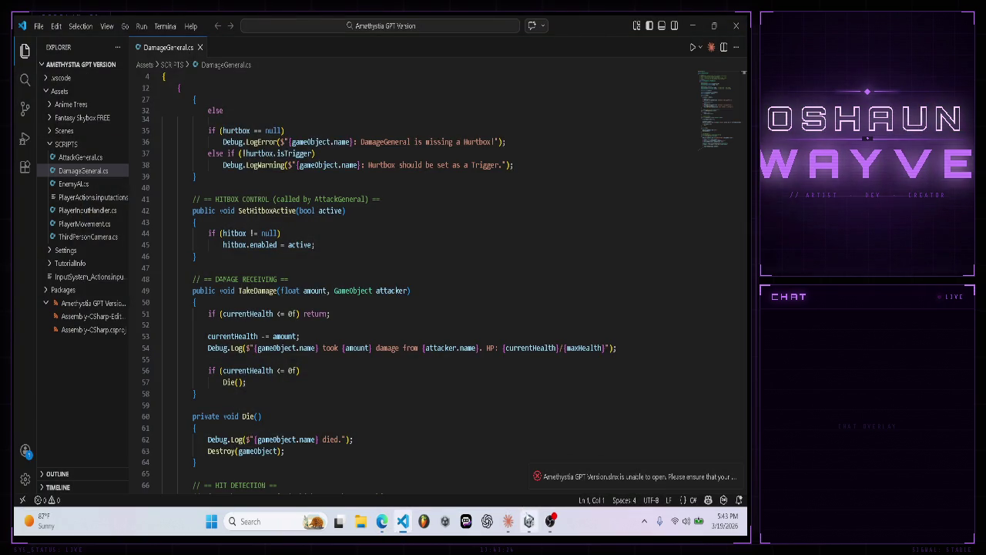
{"action": "left_click", "coordinate": [509, 521]}
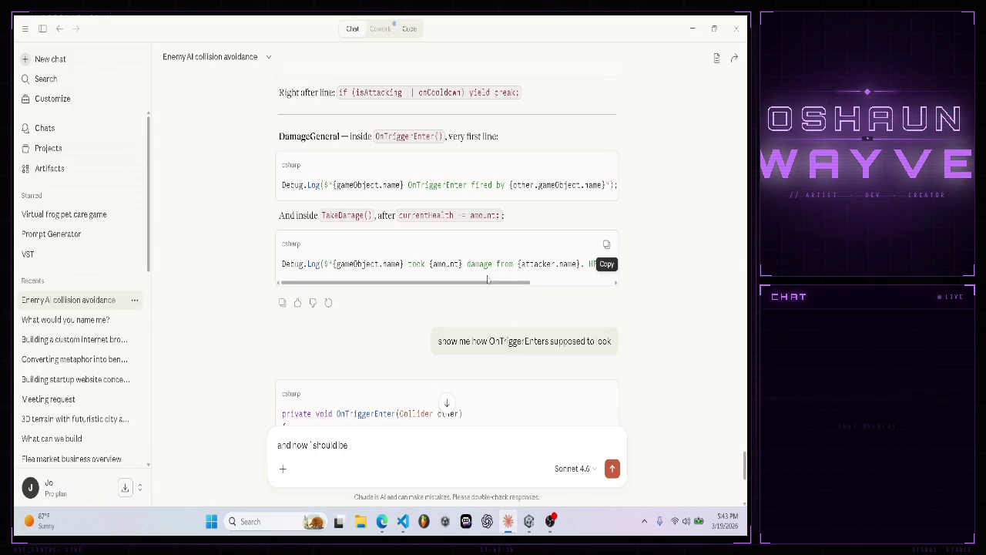
{"action": "left_click_drag", "start_coordinate": [484, 263], "coordinate": [590, 263]}
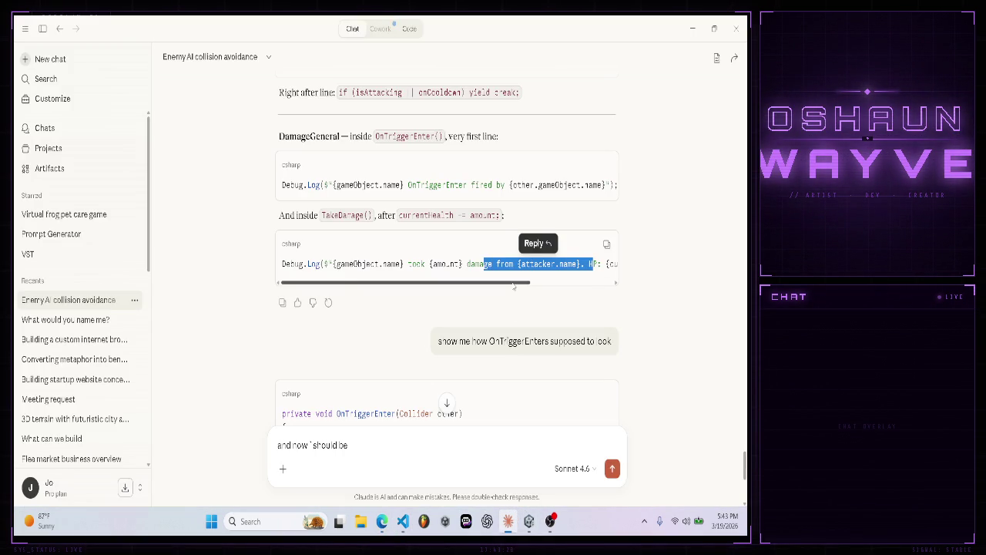
{"action": "left_click_drag", "start_coordinate": [524, 282], "coordinate": [623, 296]}
{"action": "left_click", "coordinate": [623, 296]}
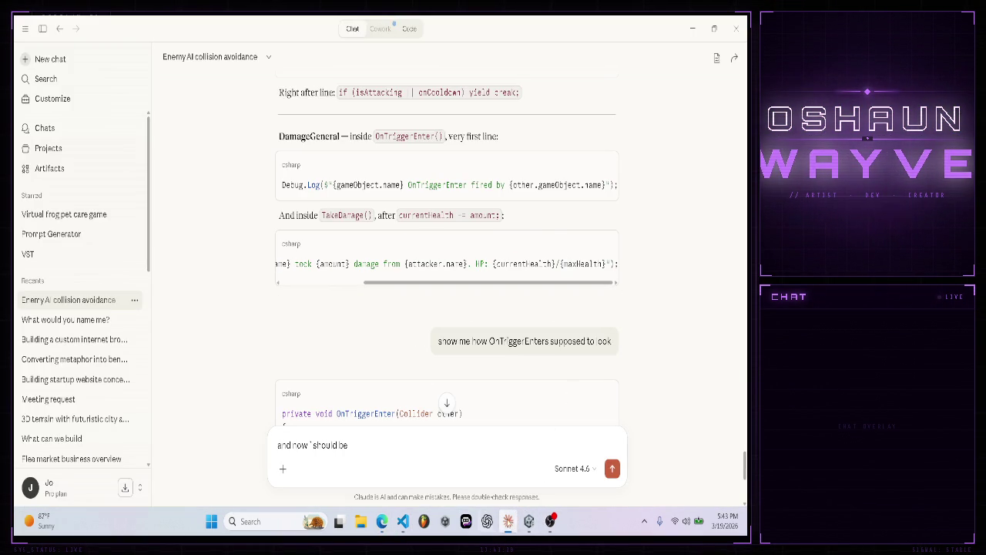
- Save DamageGeneral.cs and close Visual Studio Code
{"action": "left_click", "coordinate": [403, 520]}
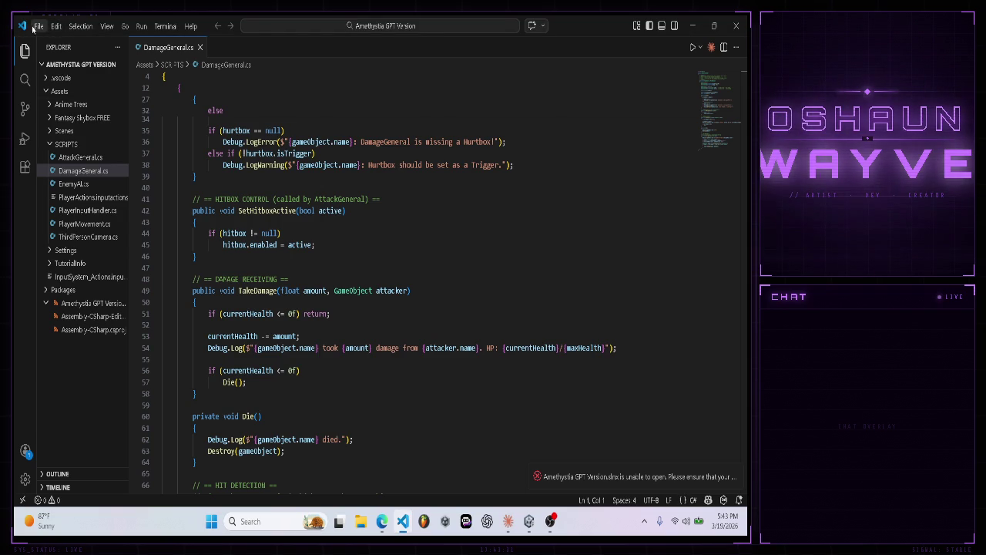
{"action": "left_click", "coordinate": [38, 26]}
{"action": "left_click", "coordinate": [74, 222]}
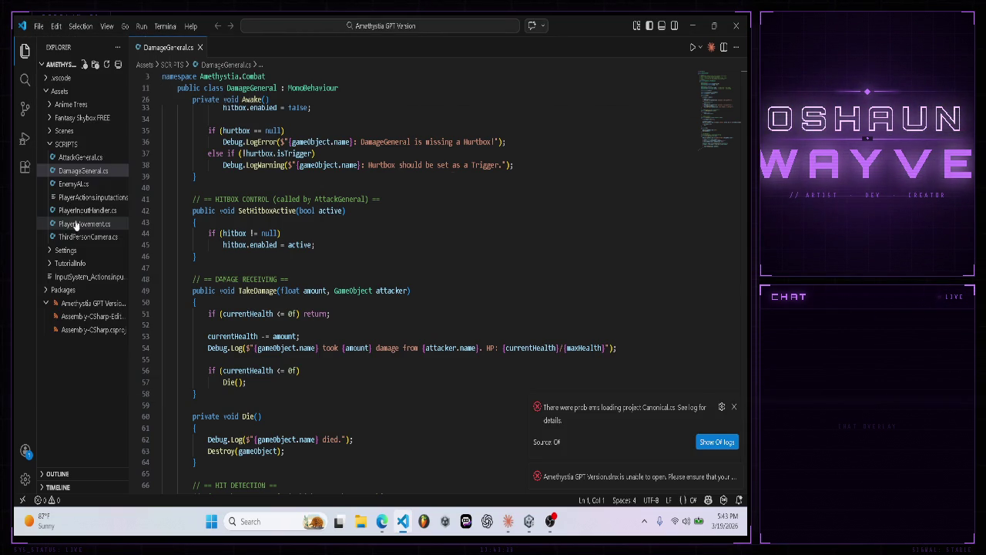
{"action": "left_click", "coordinate": [736, 26]}
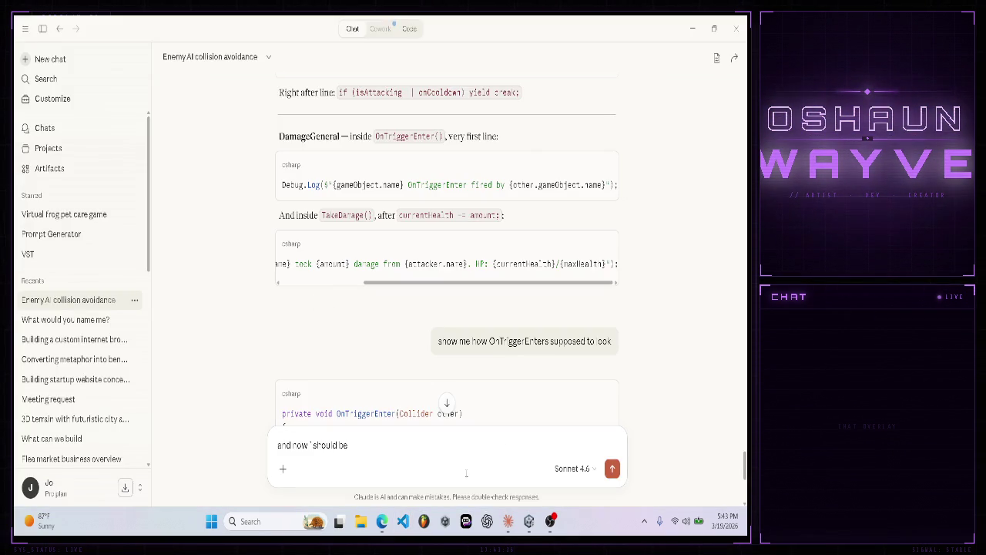
- Finish and send the message telling Claude the setup is ready to test
{"action": "scroll", "coordinate": [387, 375], "scroll_direction": "down", "scroll_amount": 5}
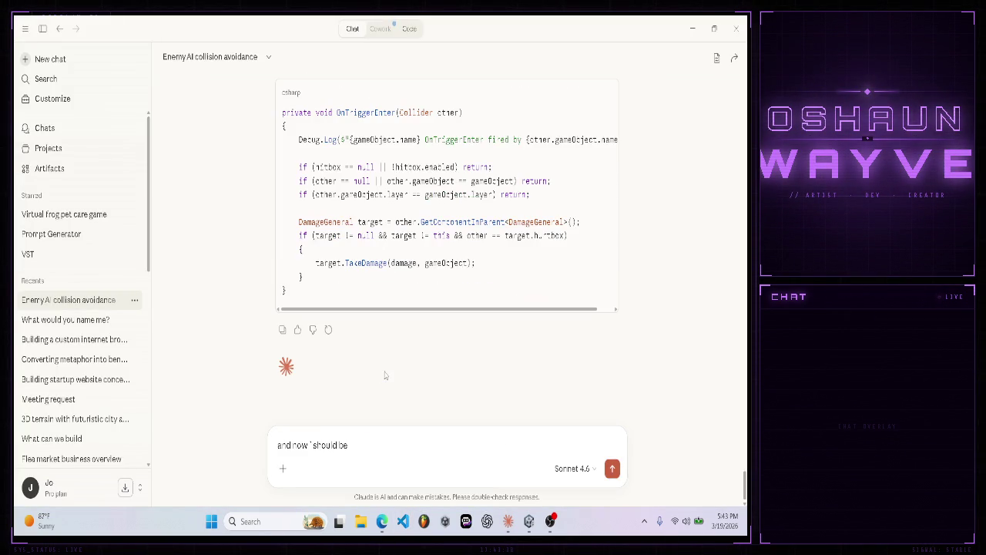
{"action": "left_click", "coordinate": [359, 444]}
{"action": "type", "text": "able t"}
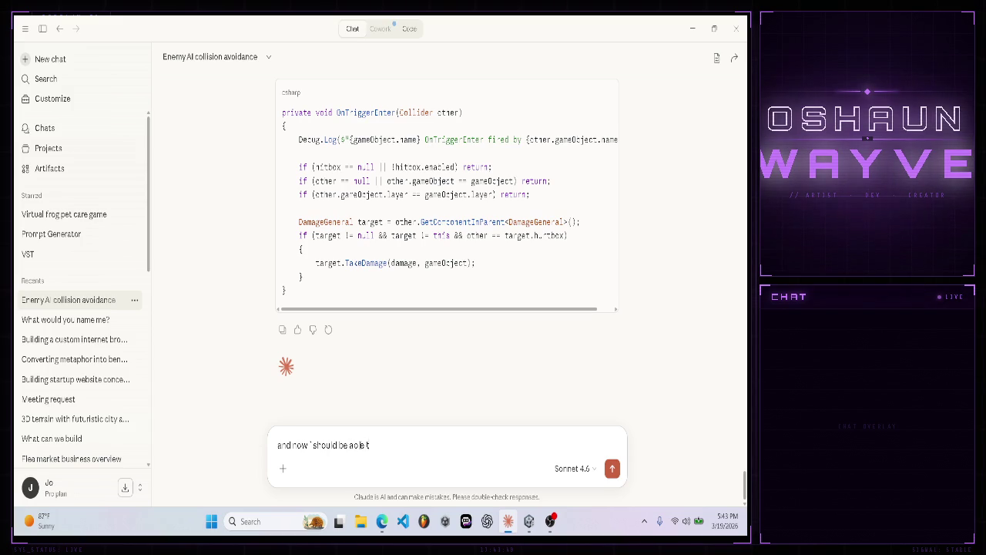
{"action": "type", "text": "o test it I got"}
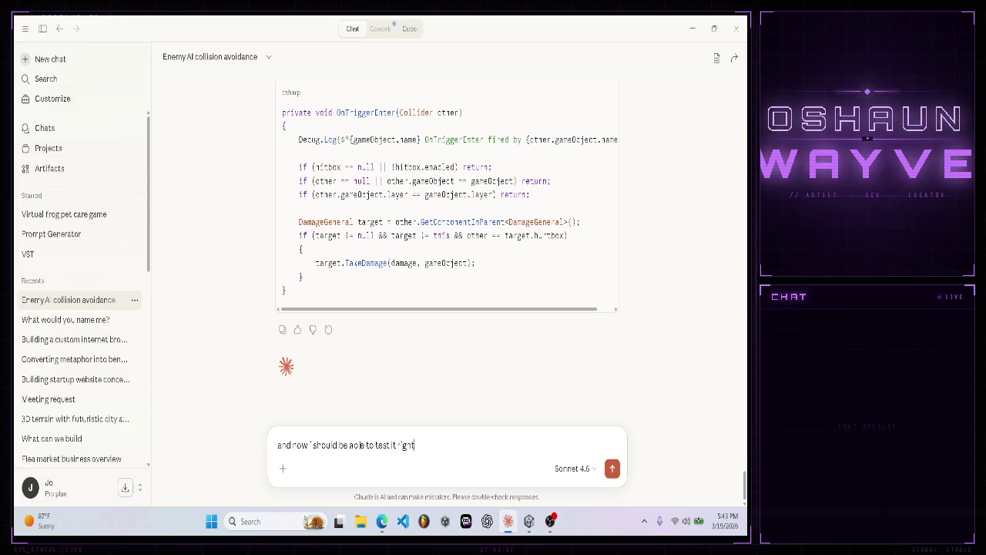
{"action": "key", "text": "Return"}
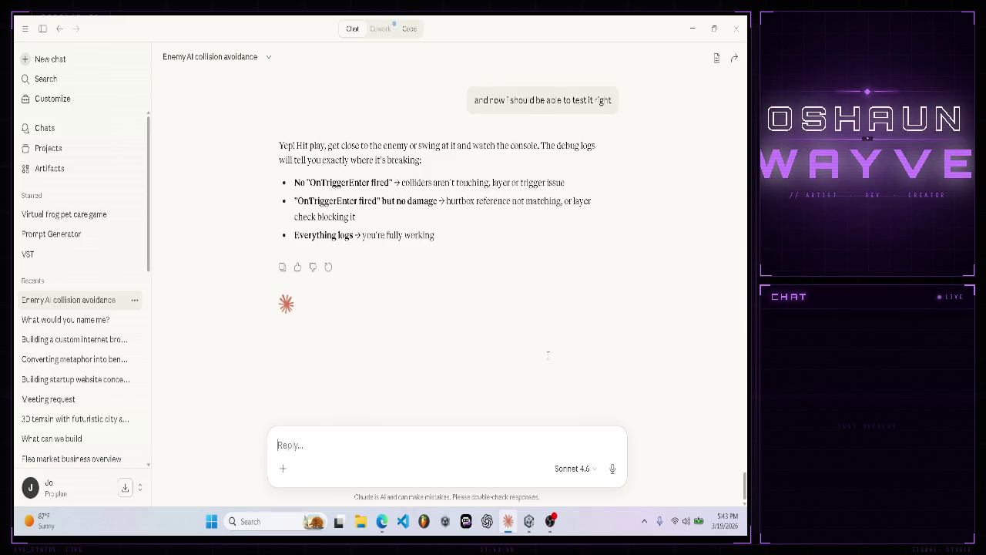
- Ask Claude whether the attack should fire on the 1 key, then open the PlayerActions asset
{"action": "mouse_move", "coordinate": [534, 521]}
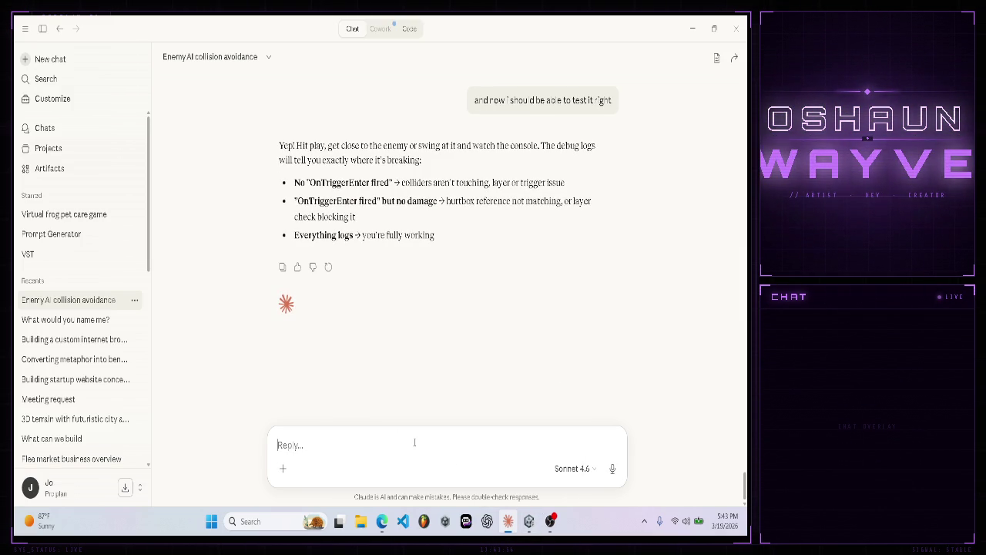
{"action": "type", "text": "how do I"}
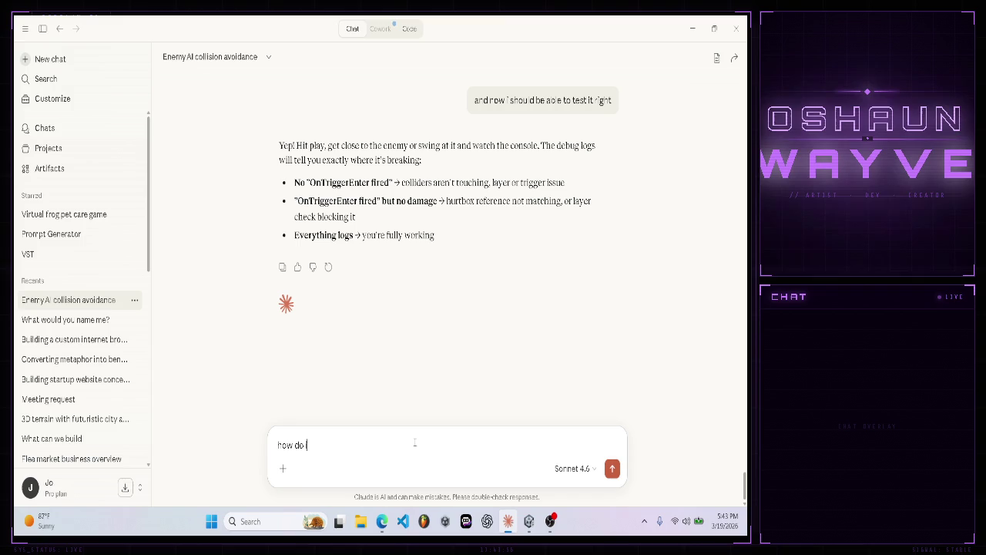
{"action": "type", "text": " use my attack"}
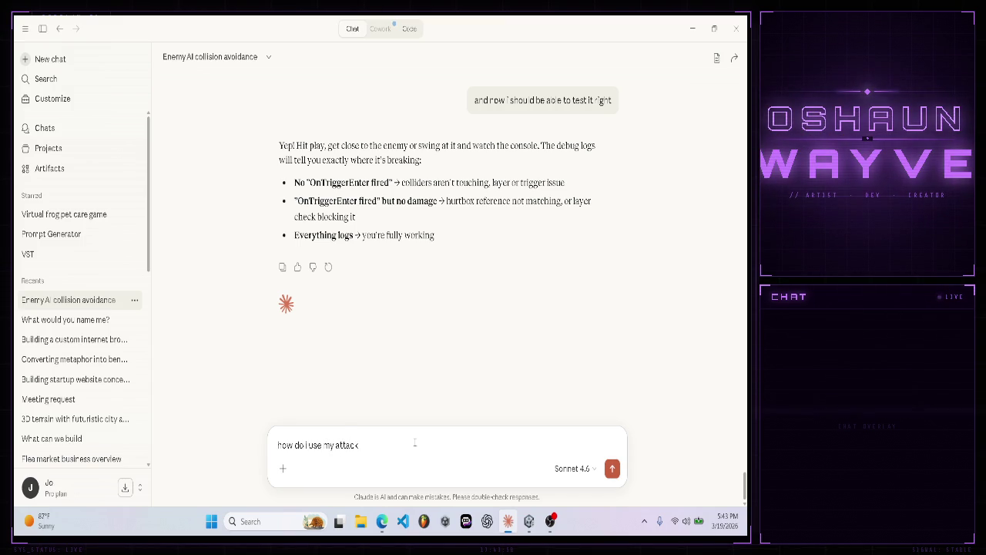
{"action": "type", "text": "? It should be the"}
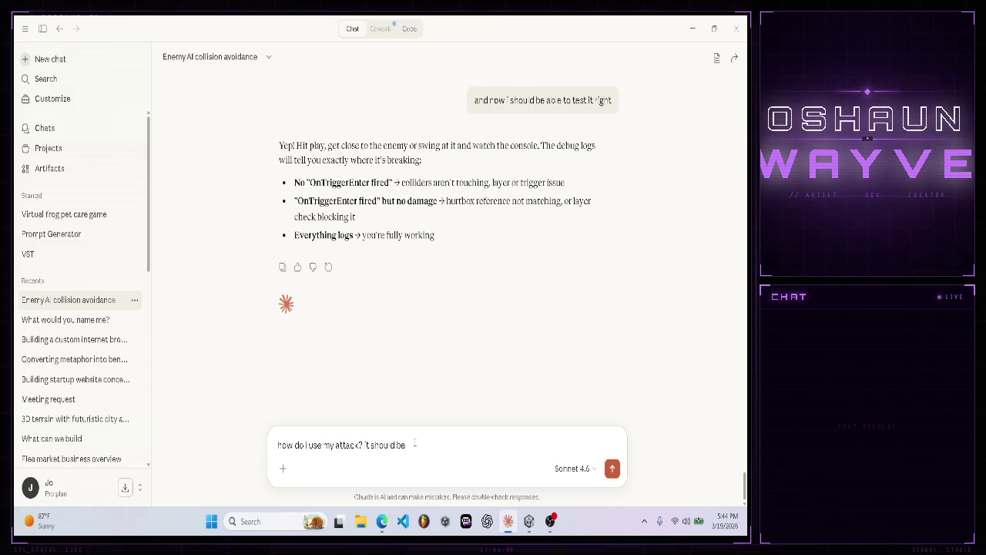
{"action": "key", "text": "BackSpace"}
{"action": "key", "text": "BackSpace"}
{"action": "key", "text": "BackSpace"}
{"action": "type", "text": "1 ke"}
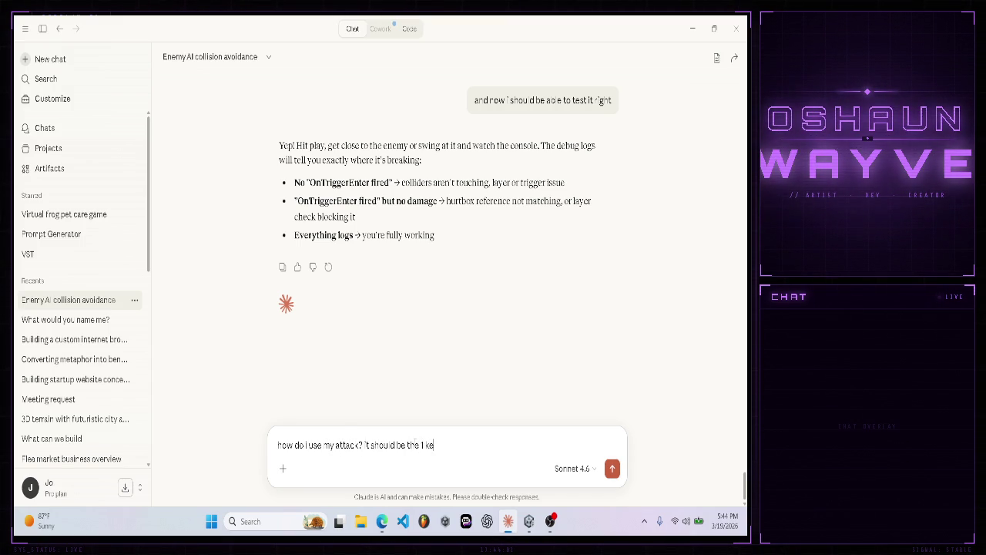
{"action": "type", "text": "y right"}
{"action": "key", "text": "Return"}
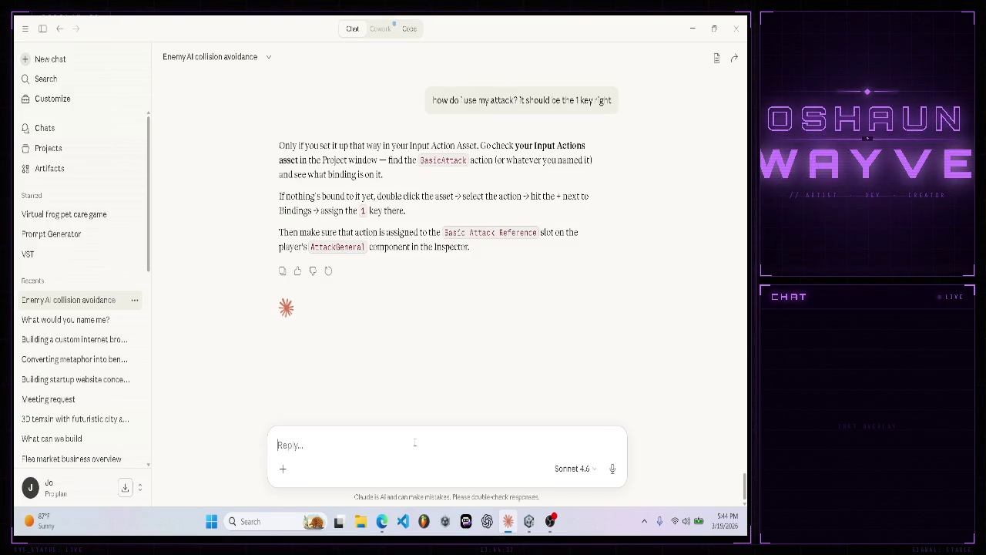
{"action": "left_click", "coordinate": [529, 521]}
{"action": "double_click", "coordinate": [243, 387]}
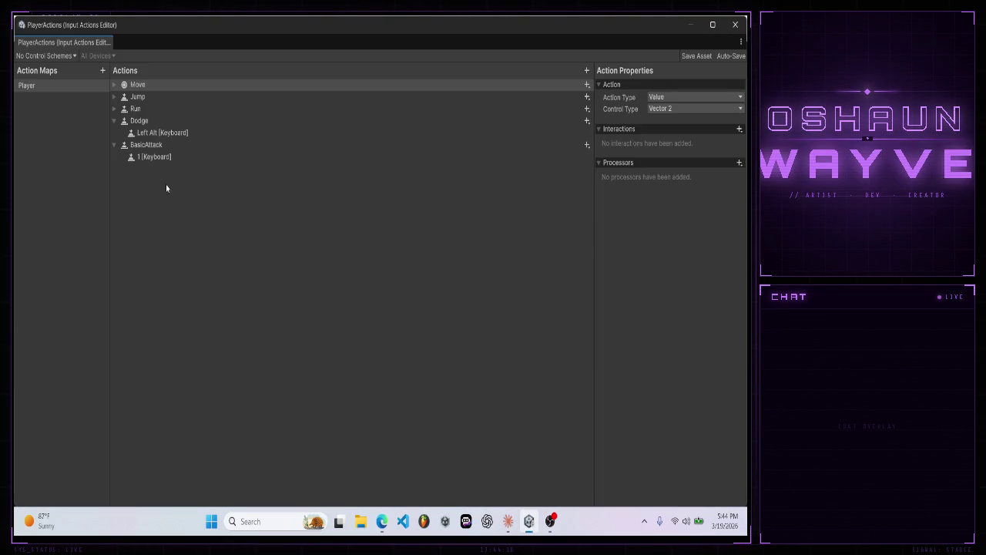
- Play the scene, attack the enemy until it dies, and check the hit, damage and death logs
{"action": "left_click", "coordinate": [735, 24]}
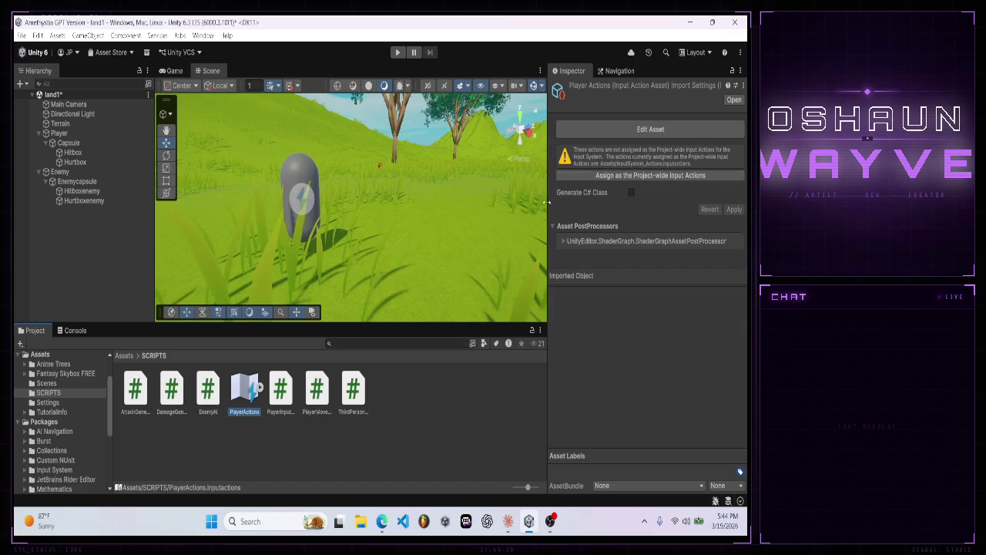
{"action": "left_click", "coordinate": [397, 51]}
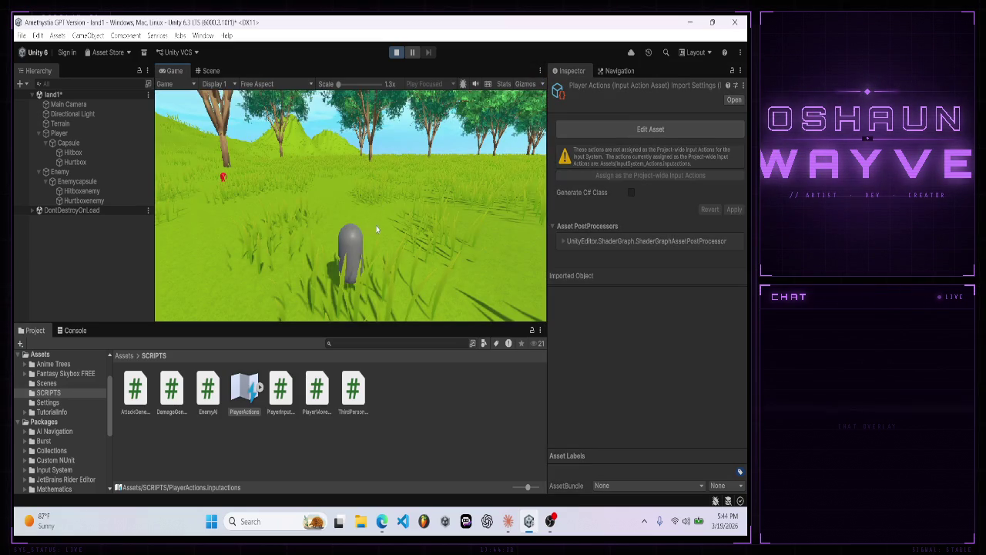
{"action": "left_click", "coordinate": [366, 230]}
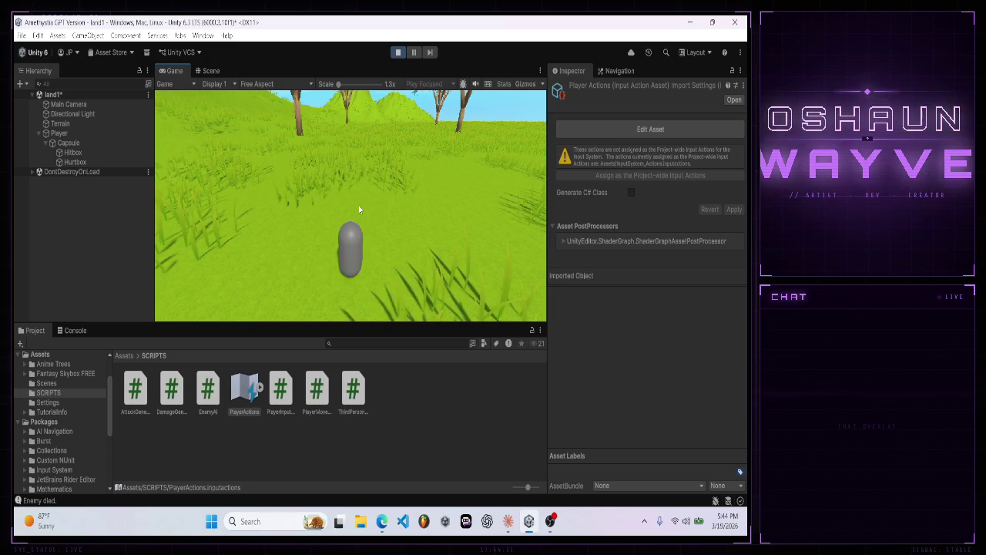
{"action": "left_click", "coordinate": [398, 52]}
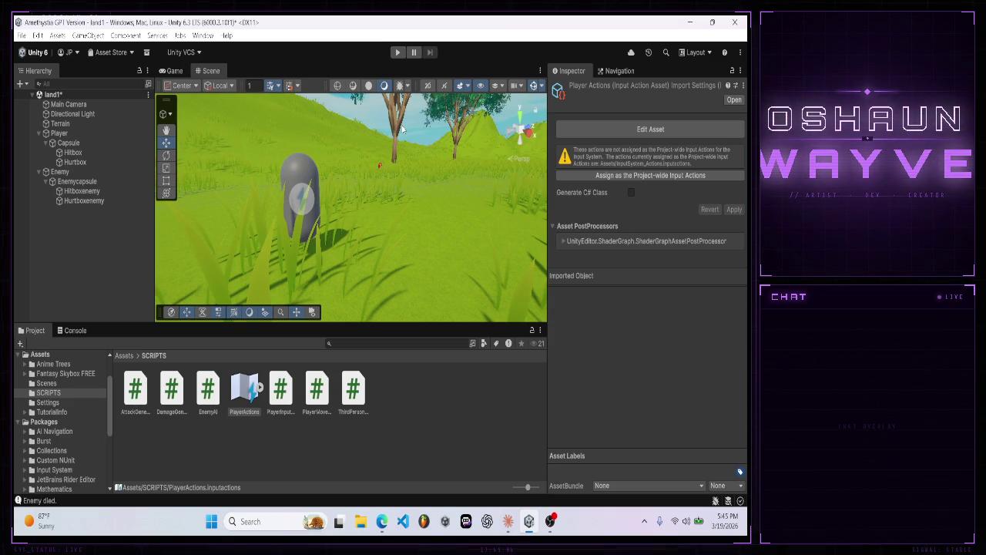
{"action": "left_click", "coordinate": [73, 330]}
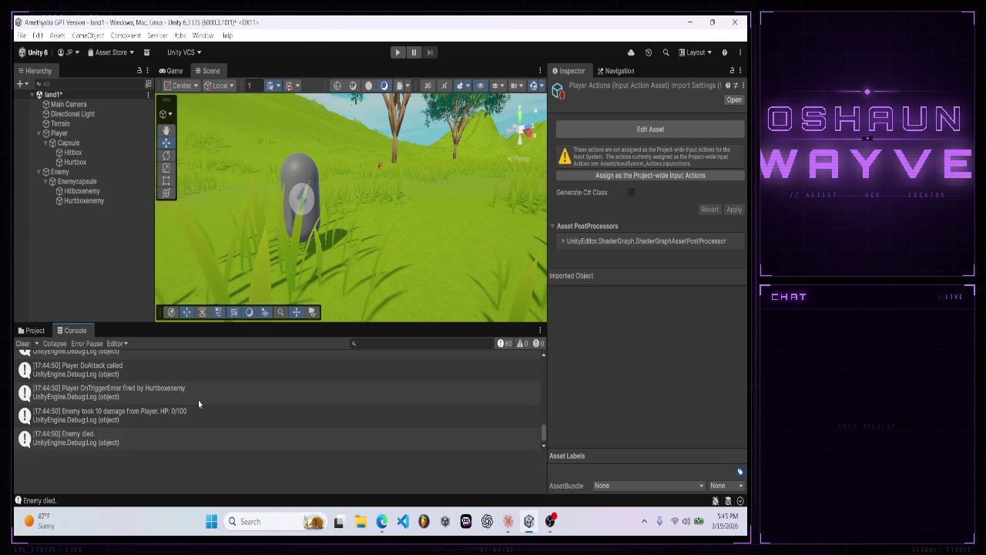
{"action": "left_click", "coordinate": [31, 331]}
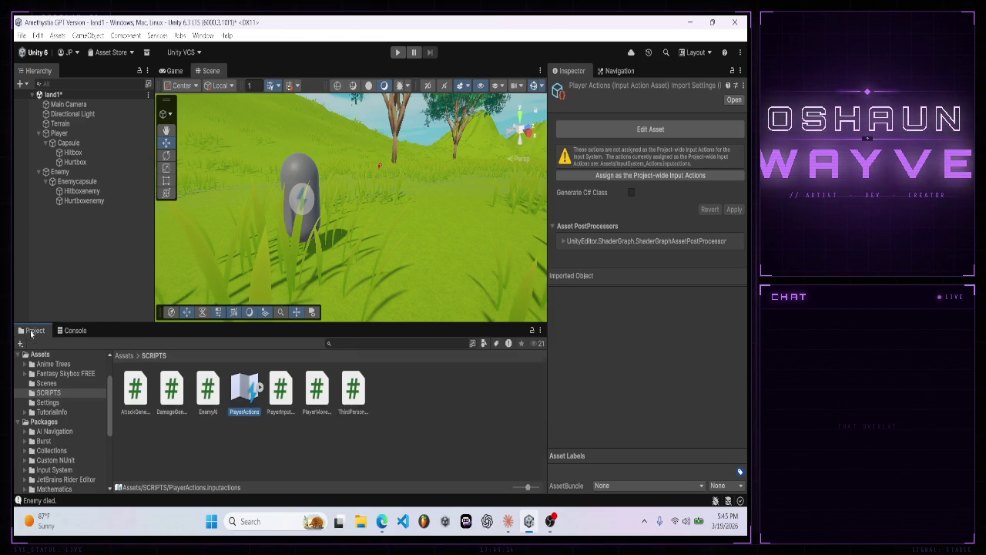
{"action": "left_click", "coordinate": [507, 521]}
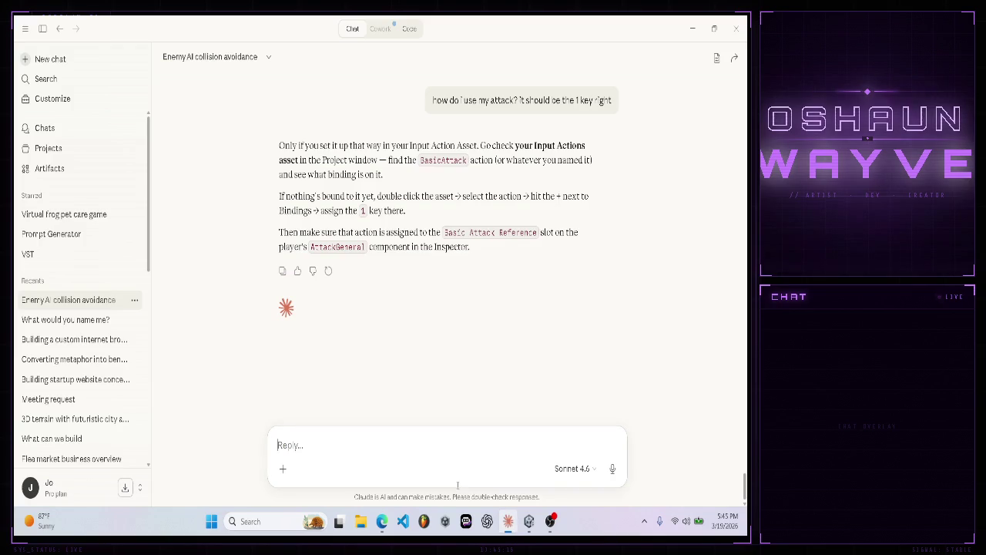
- Tell Claude the enemy now dies and disappears, and ask why that was added
{"action": "type", "text": "ya"}
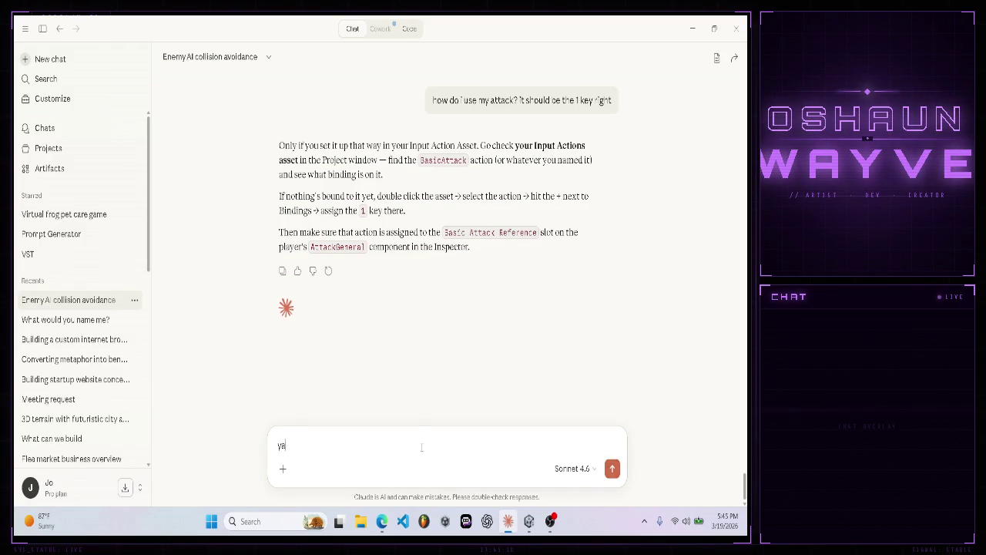
{"action": "type", "text": "yyy it works"}
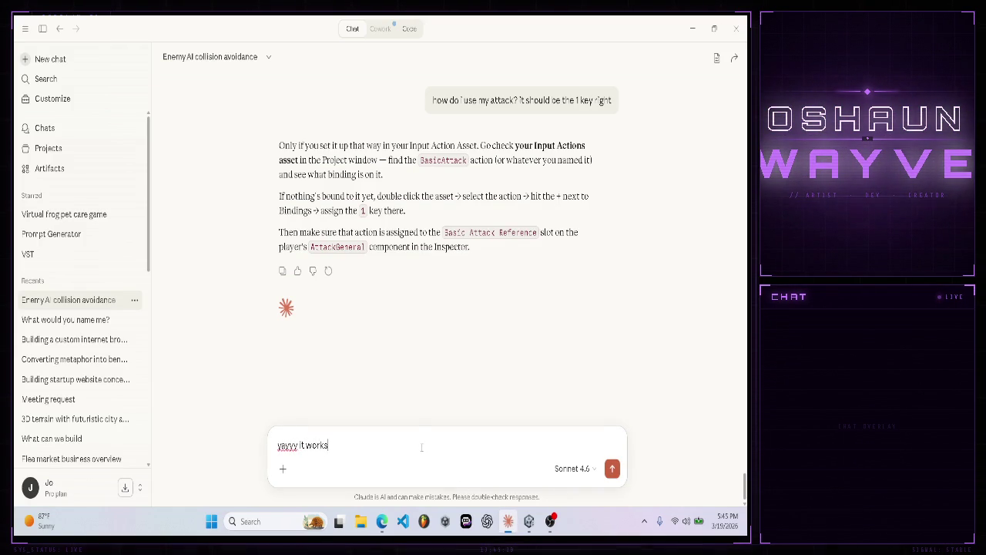
{"action": "type", "text": "!!! the enemy eo"}
{"action": "key", "text": "BackSpace"}
{"action": "type", "text": "ven"}
{"action": "type", "text": "ied."}
{"action": "type", "text": "nd he"}
{"action": "type", "text": " disappe"}
{"action": "type", "text": "ared,"}
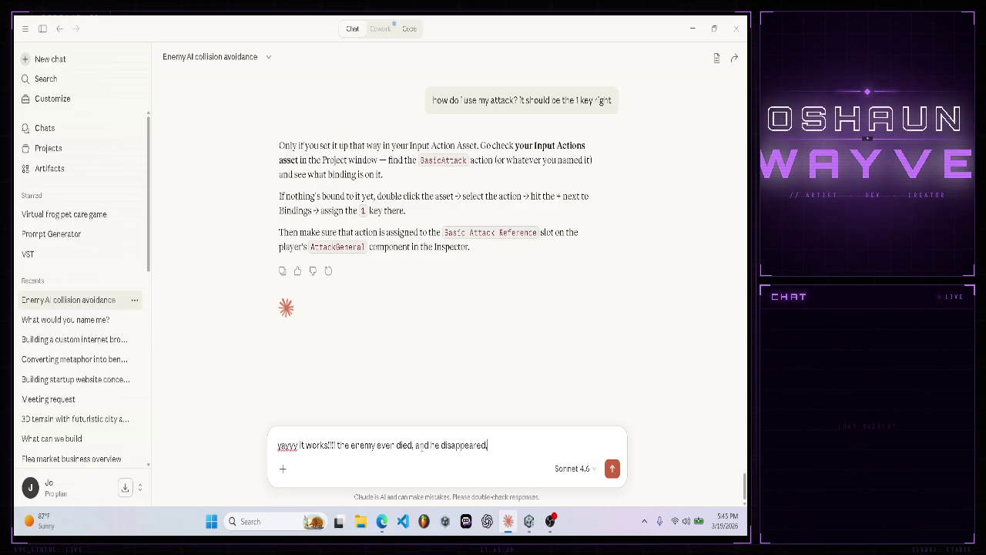
{"action": "type", "text": " whgood"}
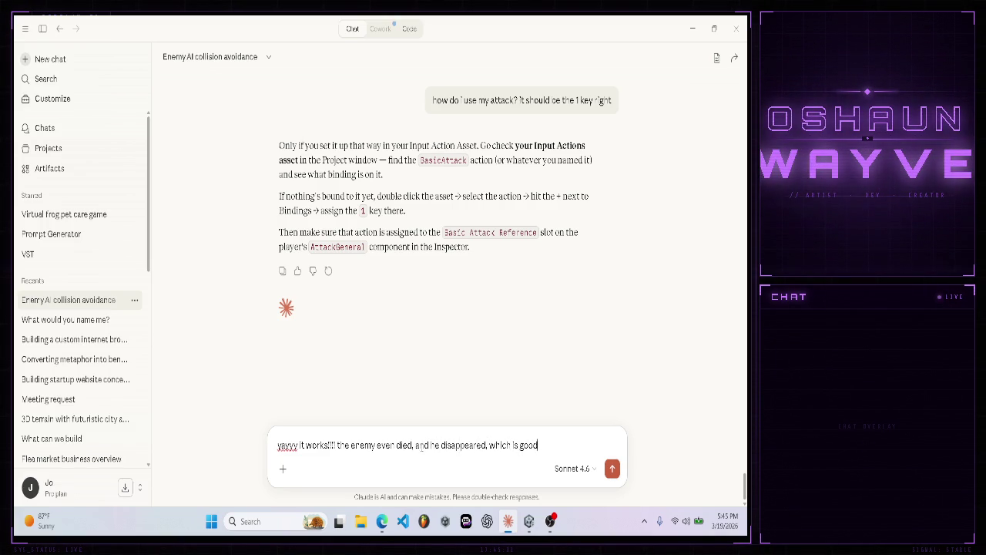
{"action": "type", "text": " didnt ever"}
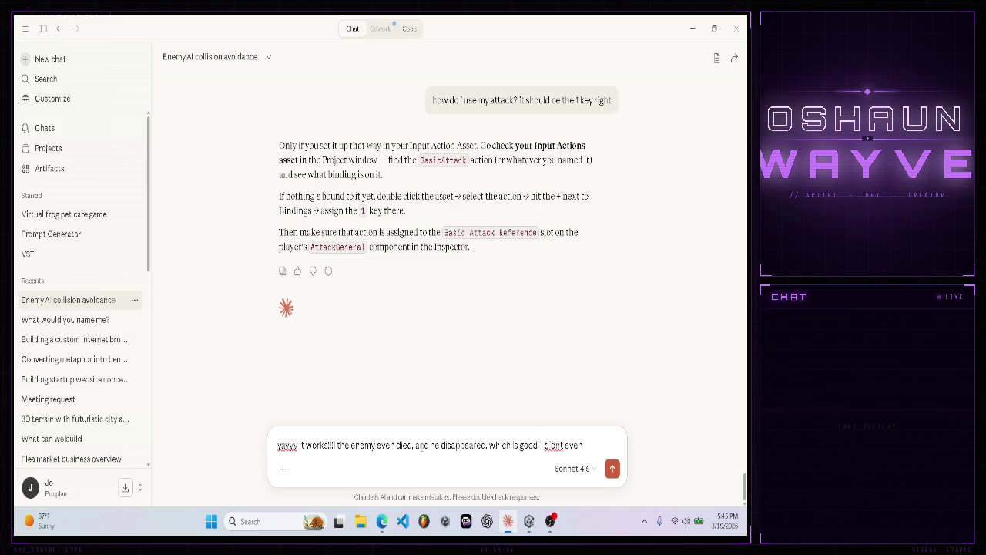
{"action": "type", "text": " have to ask for t"}
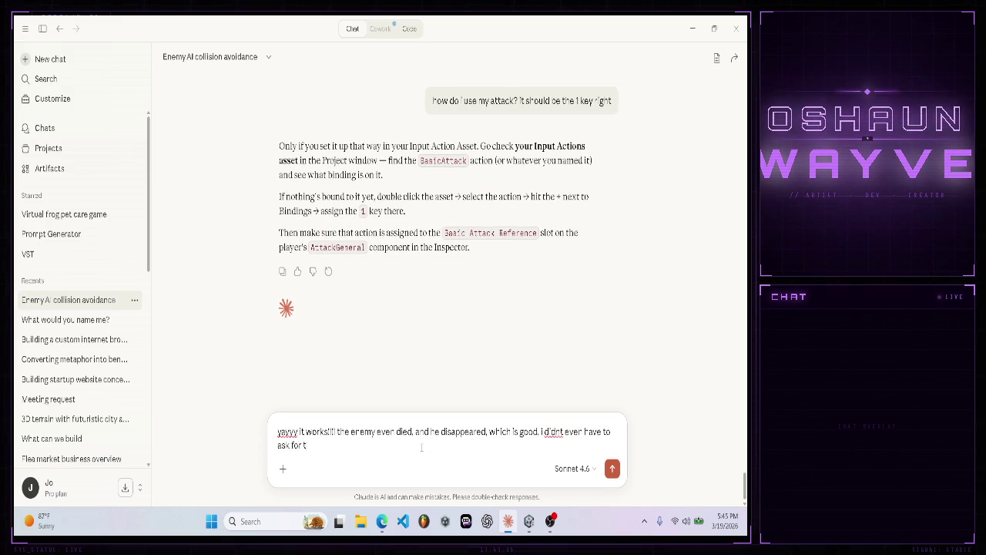
{"action": "type", "text": "hat, what made"}
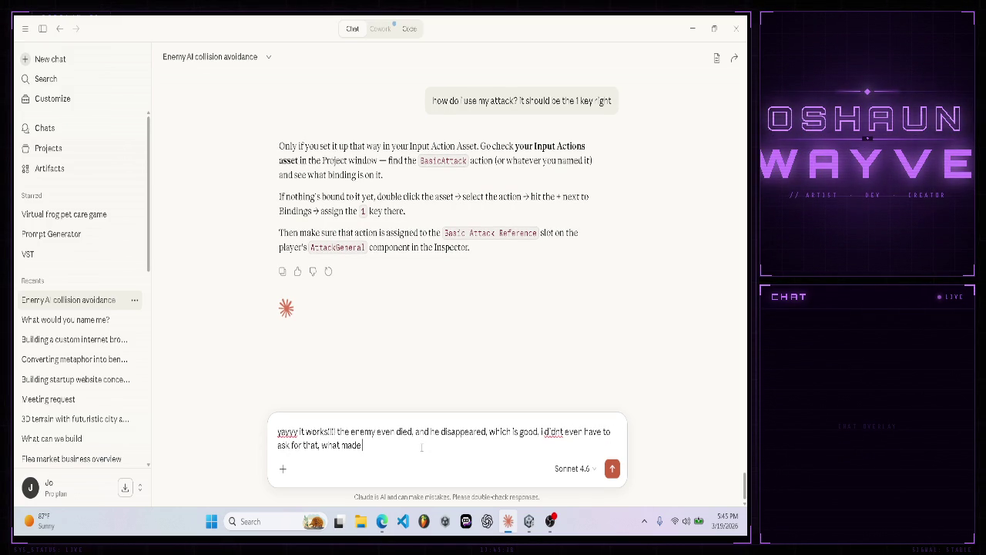
{"action": "type", "text": "ssum"}
{"action": "type", "text": "e that I"}
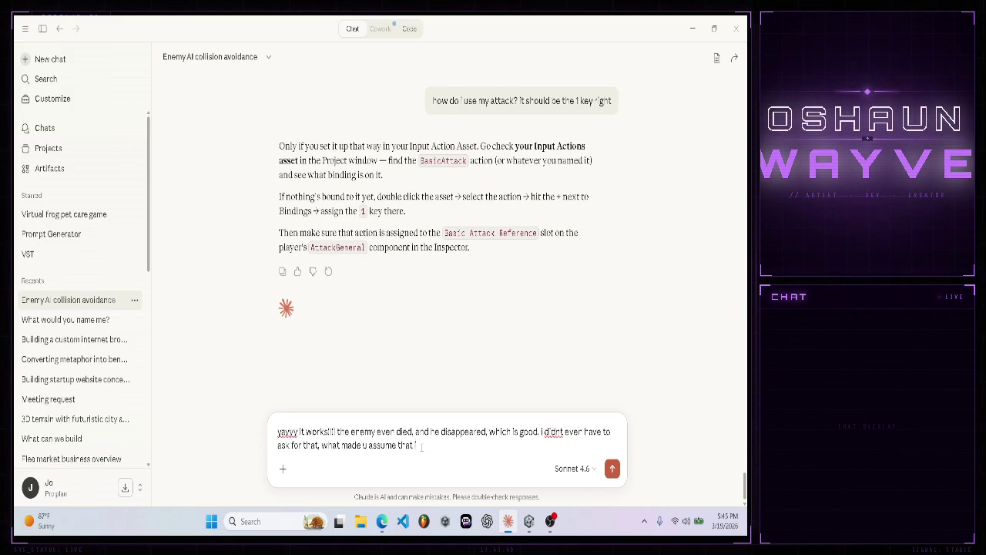
{"action": "type", "text": " wanted it? (again, this is a good thing u did)"}
{"action": "key", "text": "Return"}
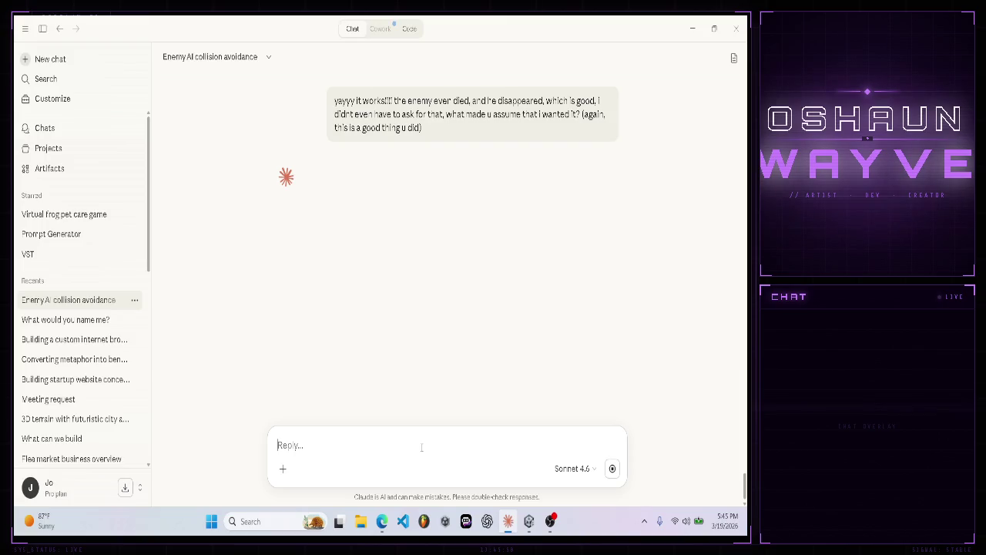
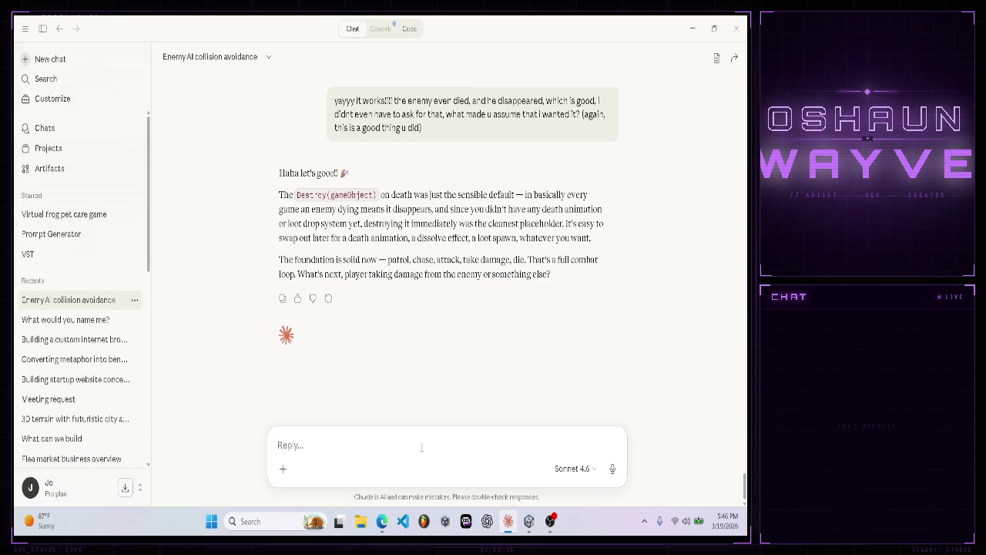
- Ask Claude for script ideas to stop the enemy pushing the player and sinking below the map
{"action": "type", "text": "one little issue. Th"}
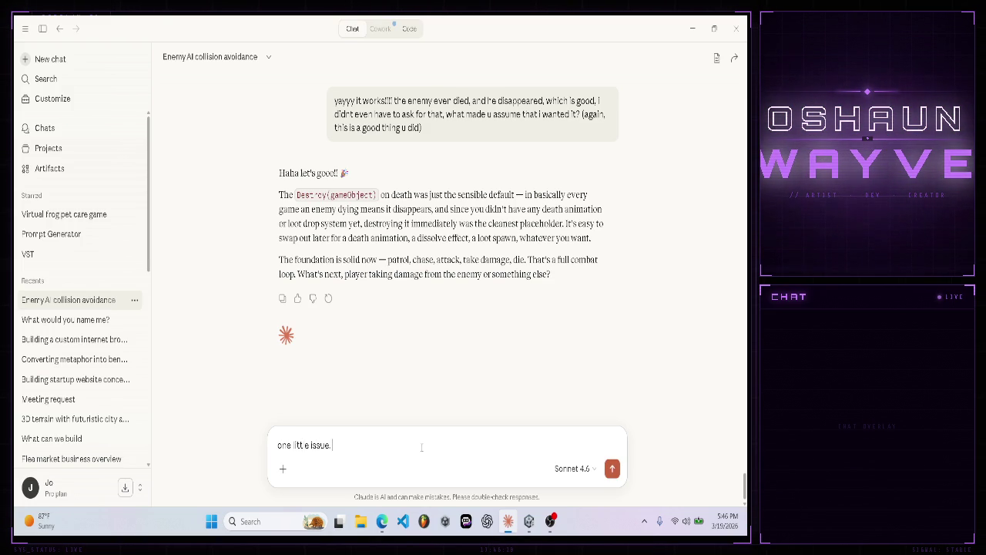
{"action": "type", "text": "e playe"}
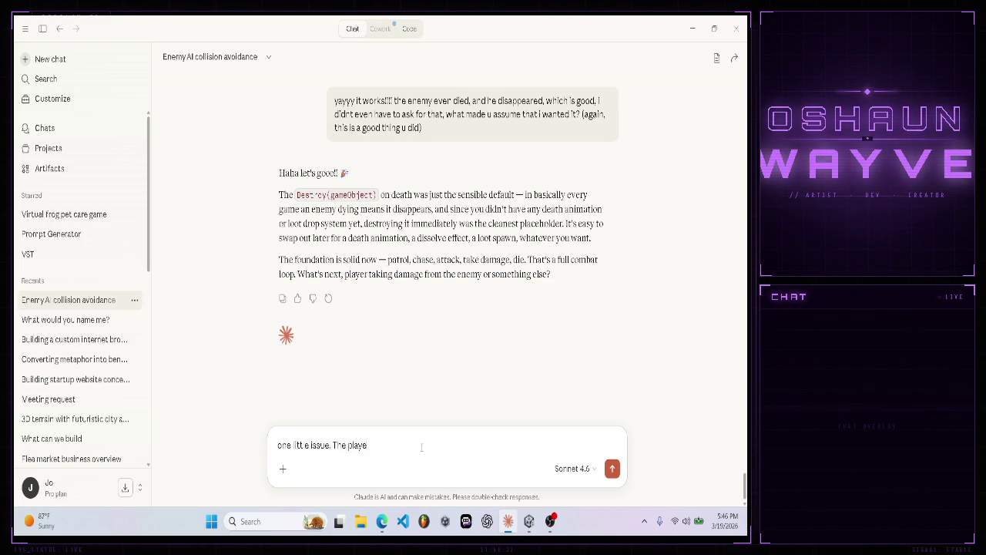
{"action": "type", "text": "yer moves if i"}
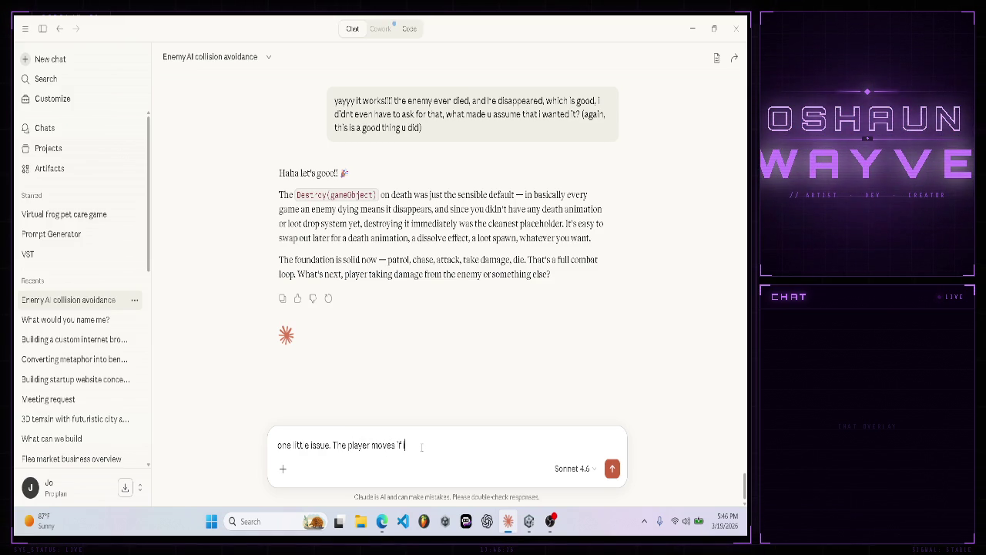
{"action": "type", "text": " just stad"}
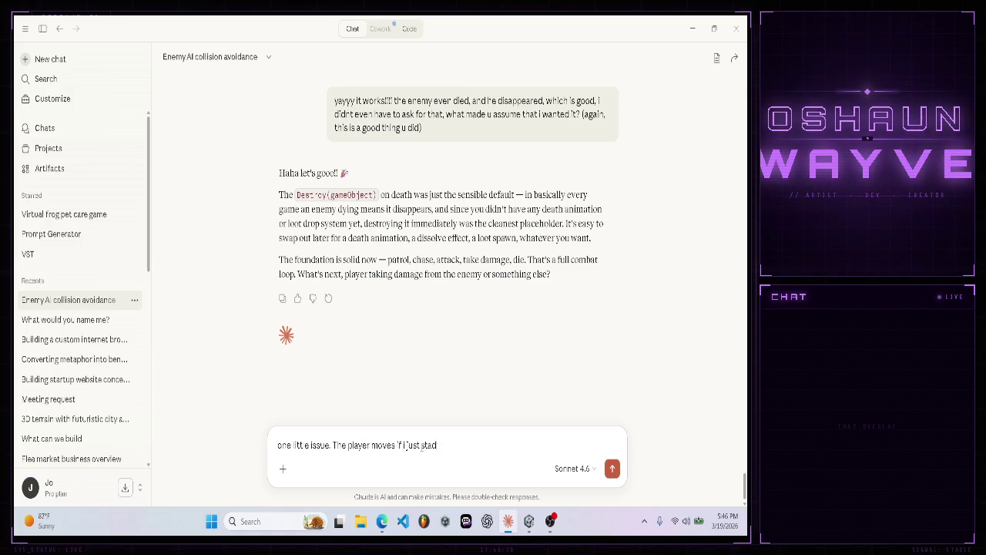
{"action": "key", "text": "BackSpace"}
{"action": "type", "text": "nd there and le"}
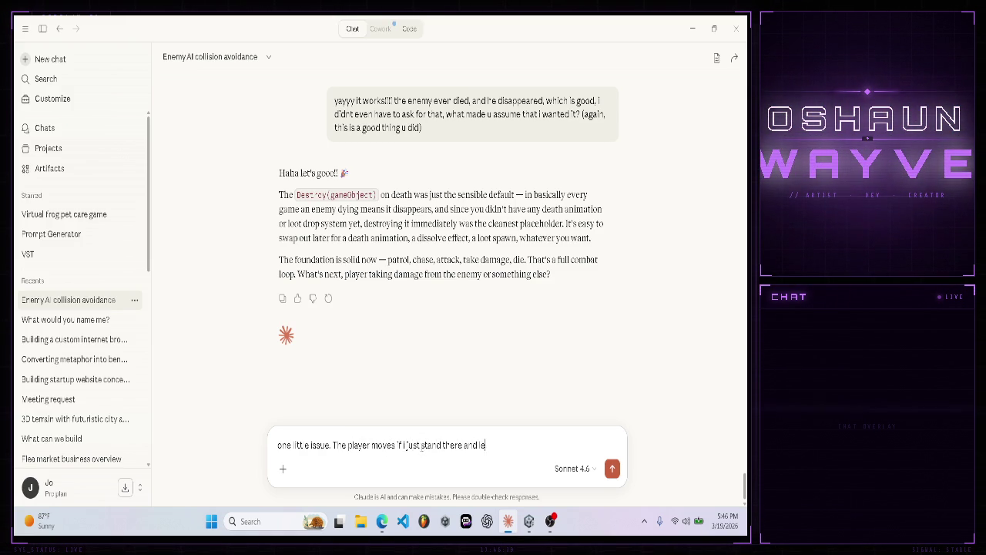
{"action": "type", "text": "t the enem me"}
{"action": "type", "text": "nd also"}
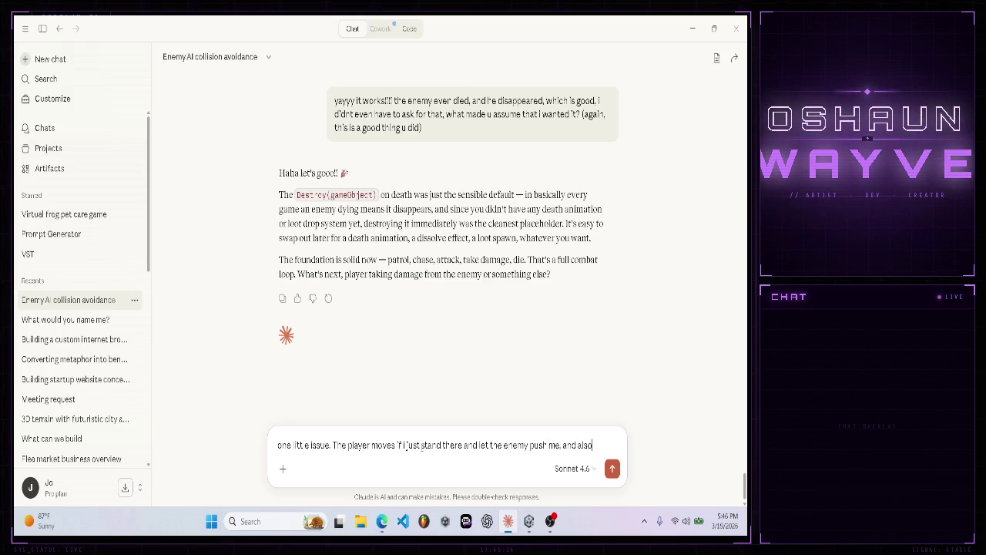
{"action": "type", "text": "ventua"}
{"action": "type", "text": "lly the enemy"}
{"action": "type", "text": " goes b"}
{"action": "type", "text": "elow me"}
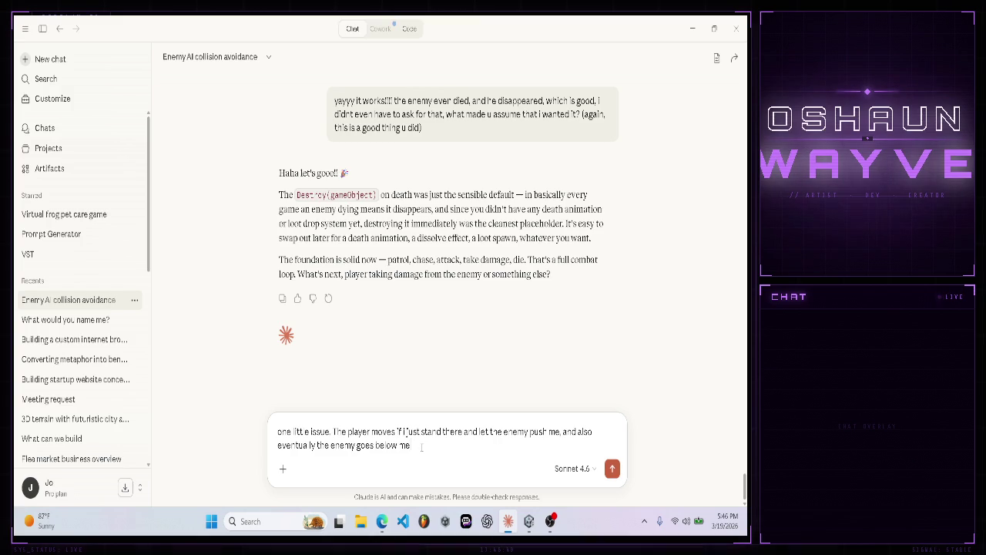
{"action": "type", "text": " below the map"}
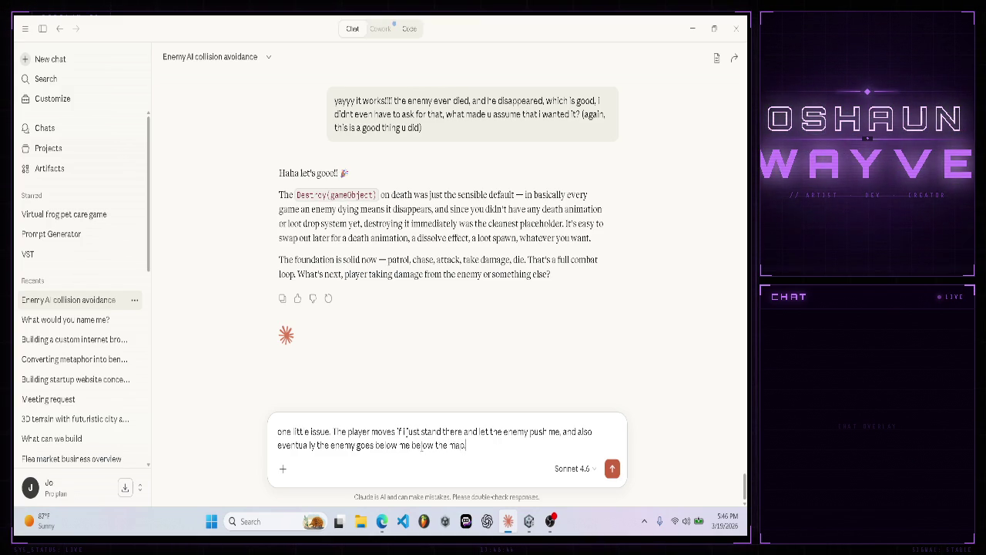
{"action": "type", "text": " Any so"}
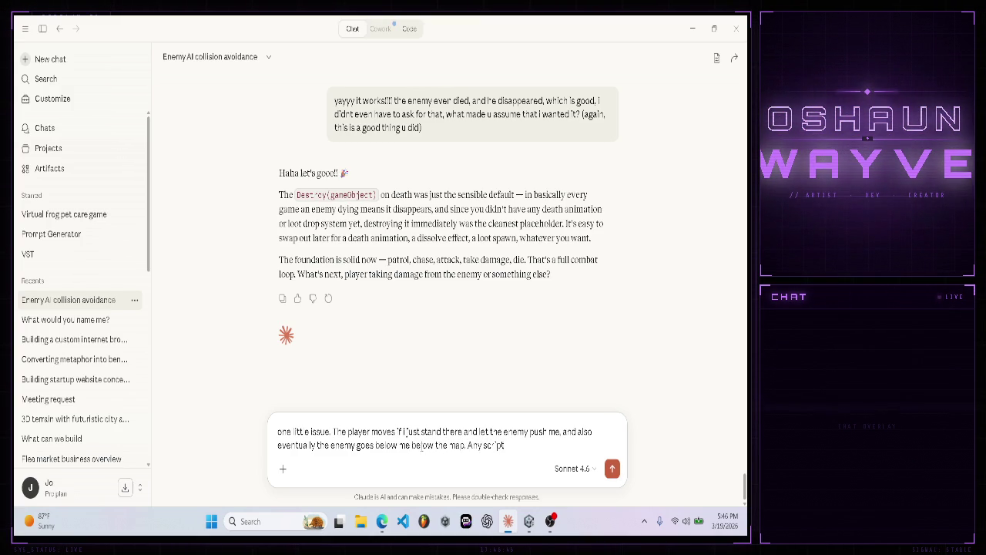
{"action": "type", "text": "as"}
{"action": "key", "text": "BackSpace"}
{"action": "key", "text": "BackSpace"}
{"action": "key", "text": "BackSpace"}
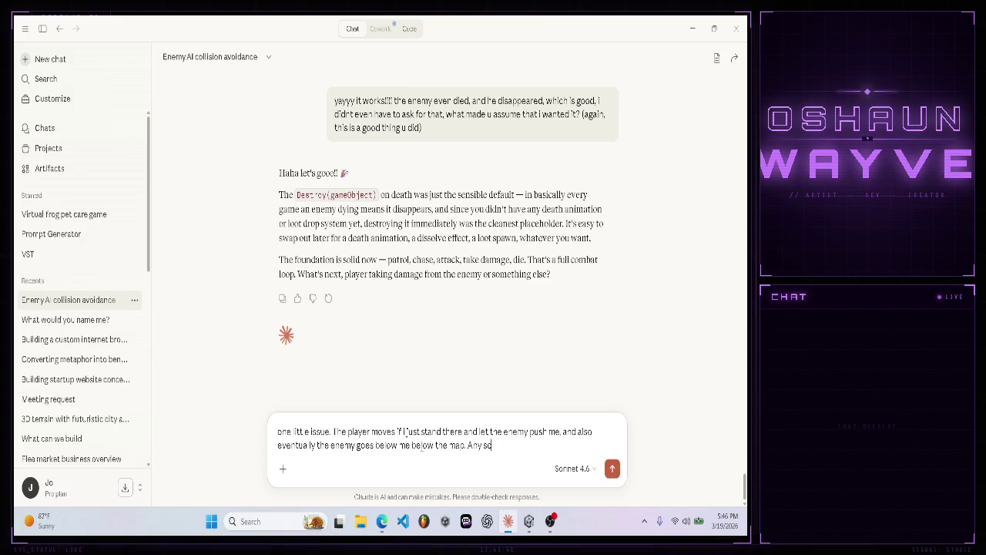
{"action": "type", "text": "ript id"}
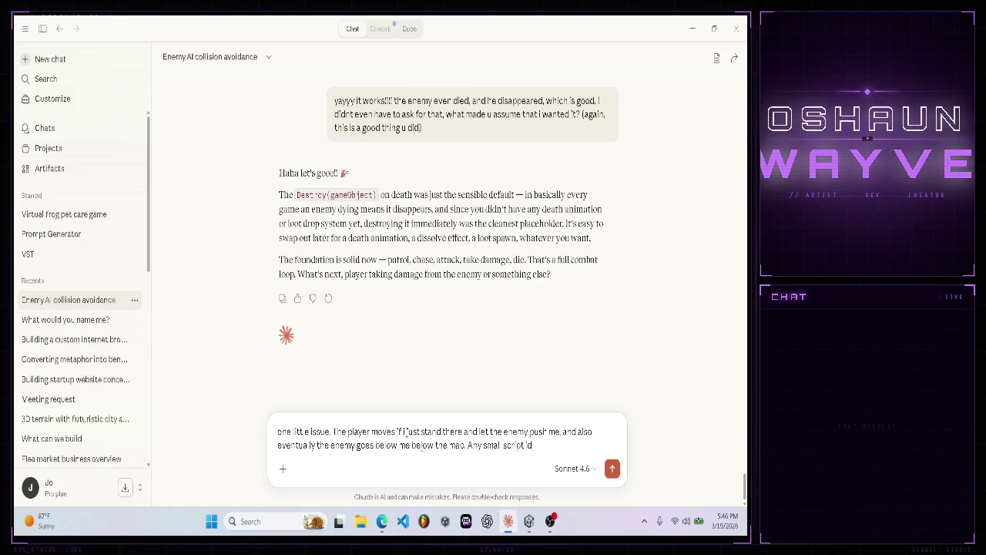
{"action": "type", "text": "eas to fix this?"}
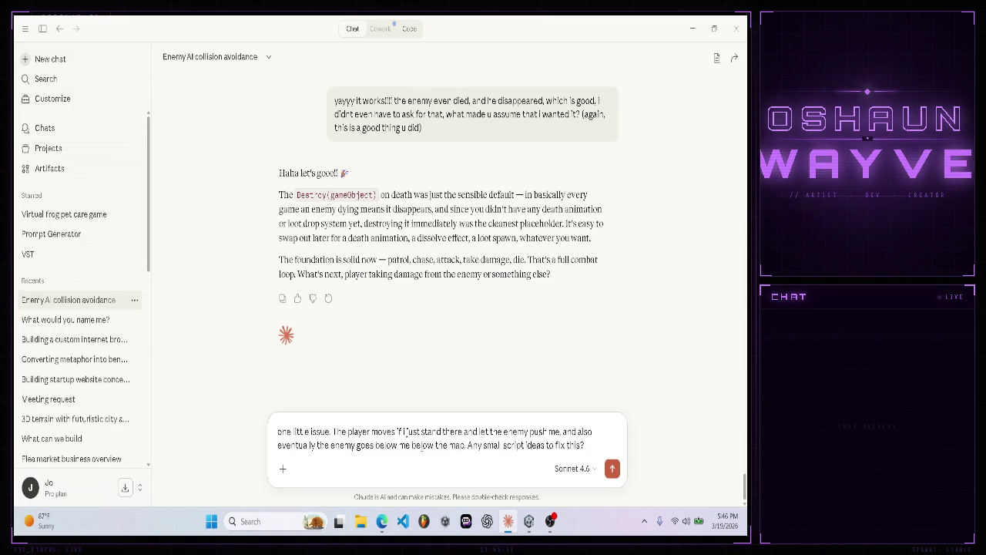
{"action": "key", "text": "Return"}
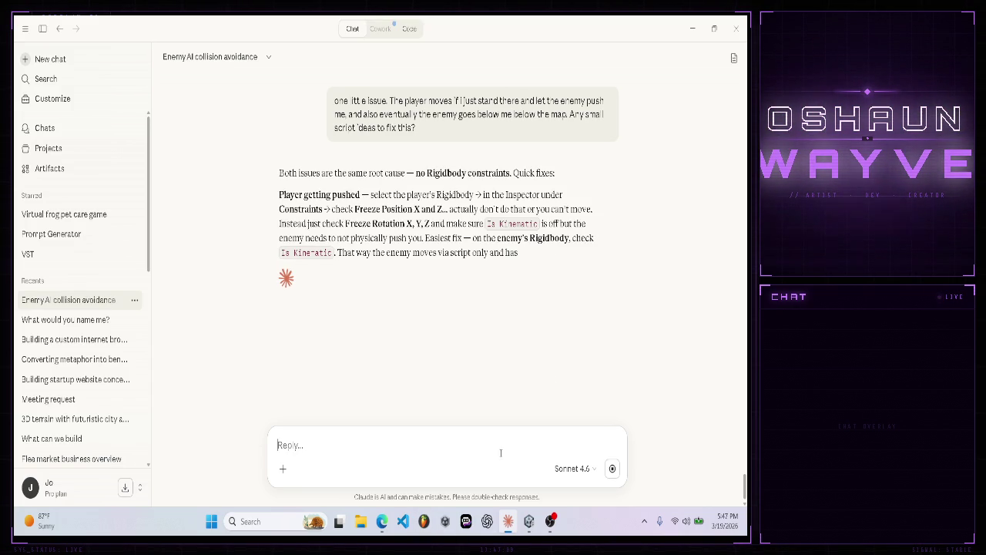
- Read Claude's reply recommending Is Kinematic Rigidbodies with a frozen Y position
{"action": "left_click", "coordinate": [574, 468]}
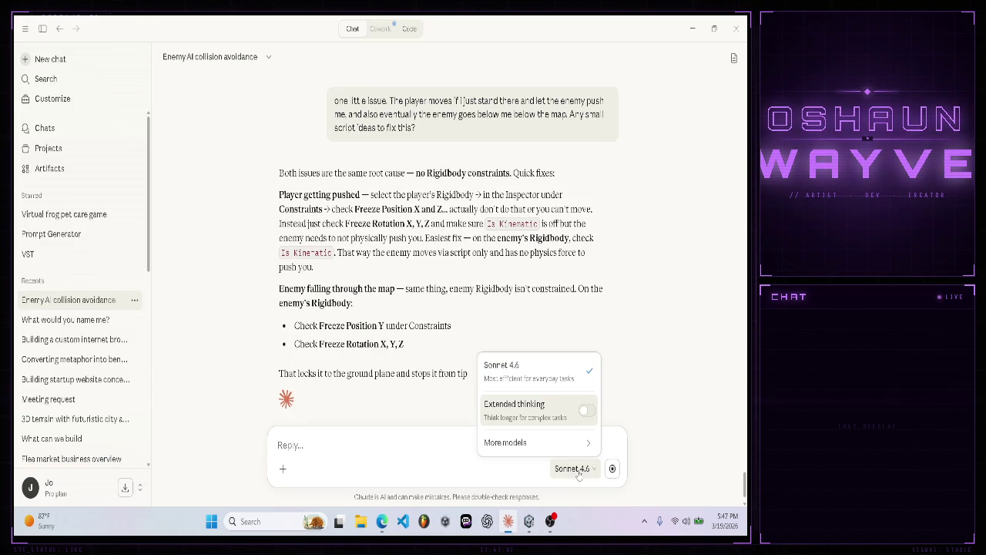
{"action": "left_click", "coordinate": [574, 469]}
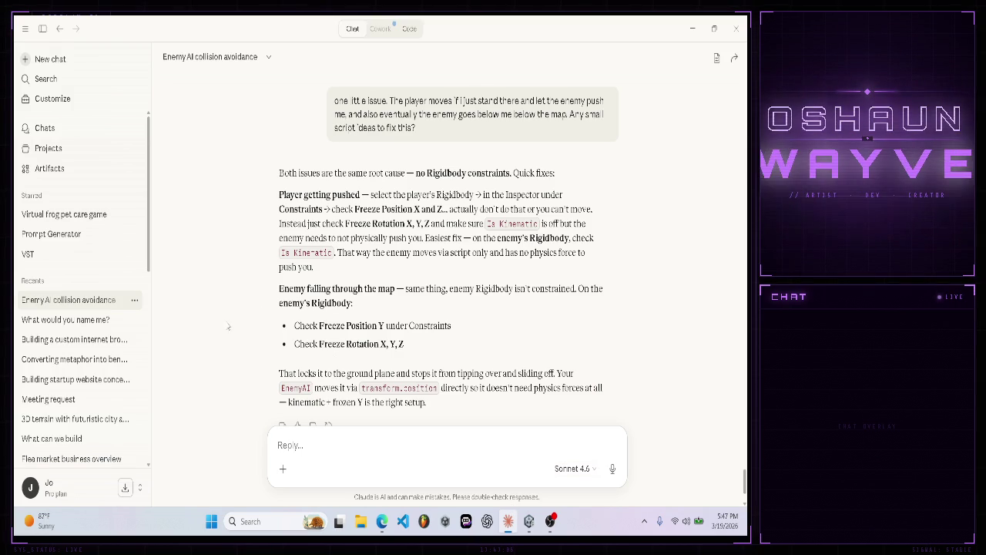
{"action": "scroll", "coordinate": [250, 328], "scroll_direction": "down", "scroll_amount": 2}
{"action": "scroll", "coordinate": [250, 328], "scroll_direction": "up", "scroll_amount": 1}
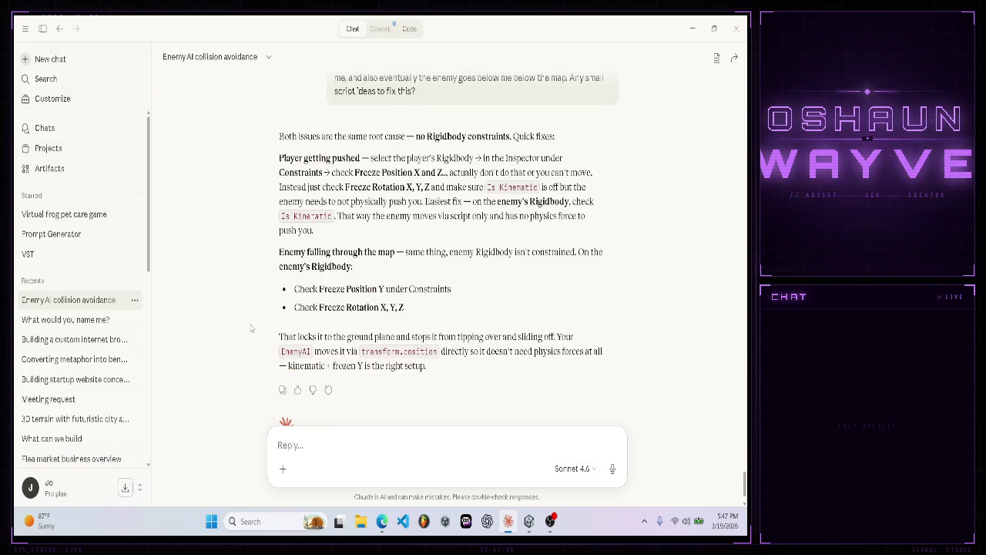
{"action": "left_click", "coordinate": [528, 520]}
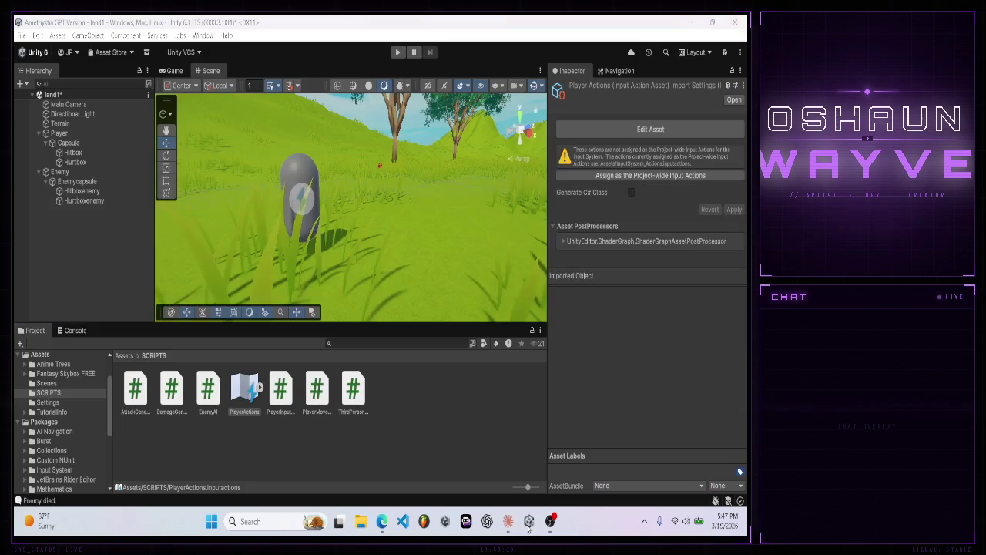
- Inspect the Enemy and its Enemycapsule child, confirming a Capsule Collider but no Rigidbody
{"action": "left_click", "coordinate": [77, 171]}
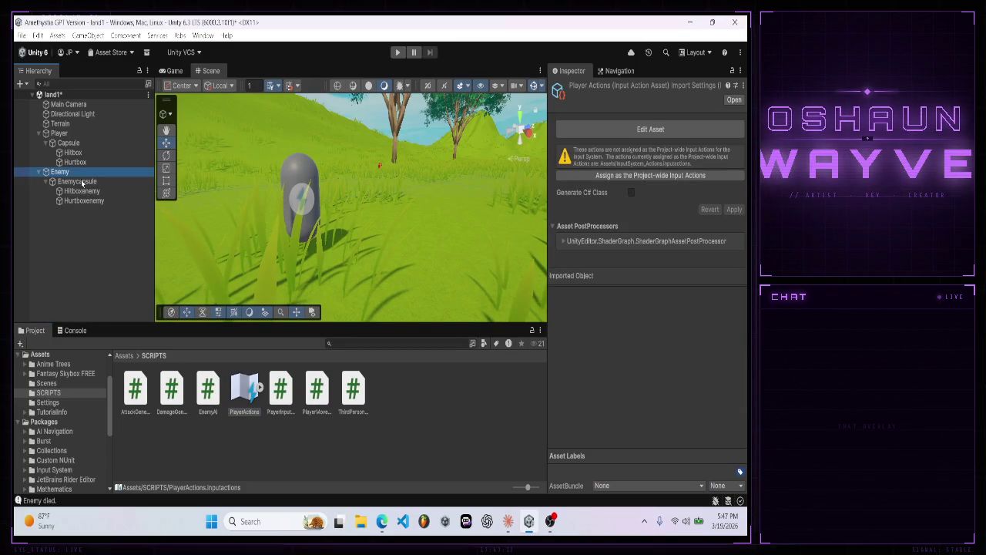
{"action": "left_click", "coordinate": [83, 183]}
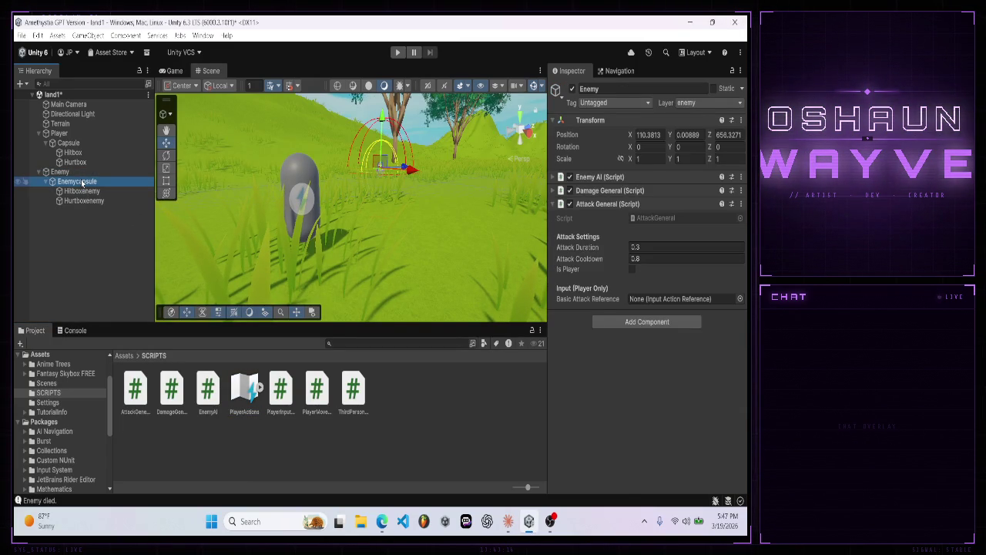
{"action": "left_click_drag", "start_coordinate": [745, 269], "coordinate": [747, 375]}
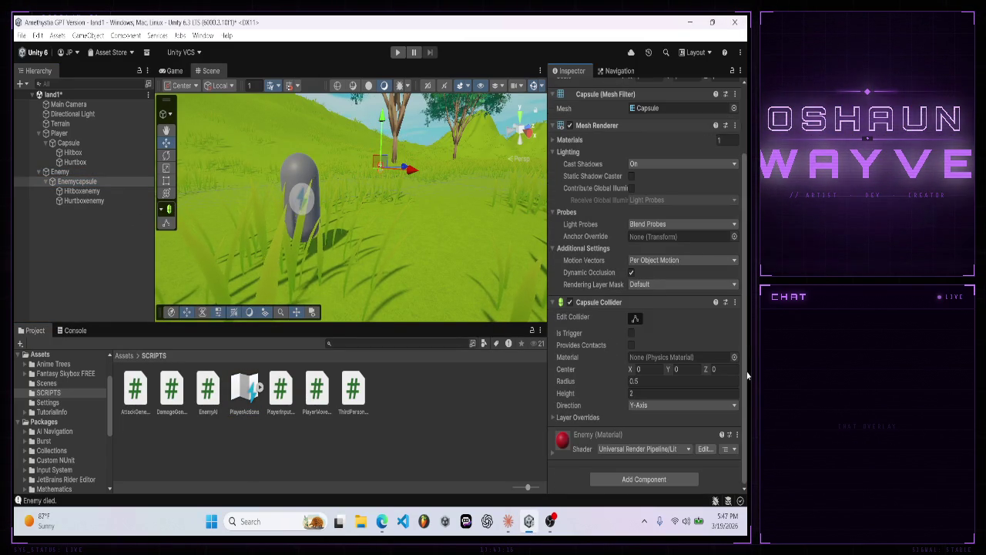
{"action": "scroll", "coordinate": [748, 329], "scroll_direction": "up", "scroll_amount": 2}
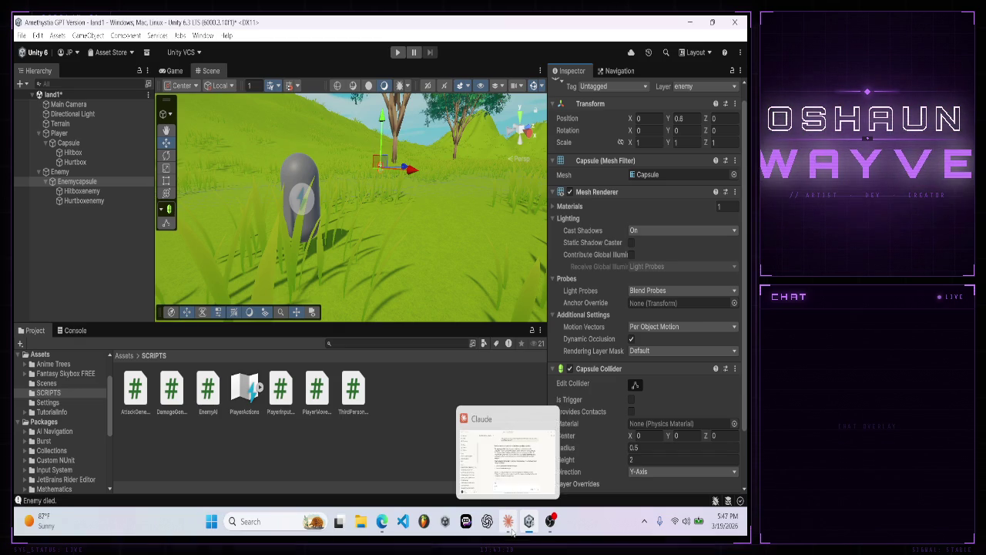
{"action": "left_click", "coordinate": [508, 520]}
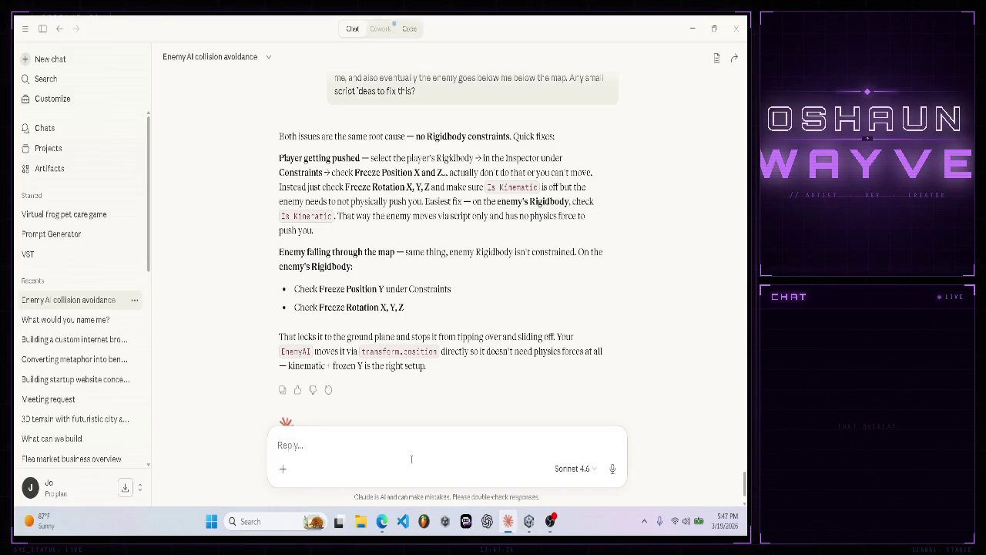
{"action": "type", "text": "they hav"}
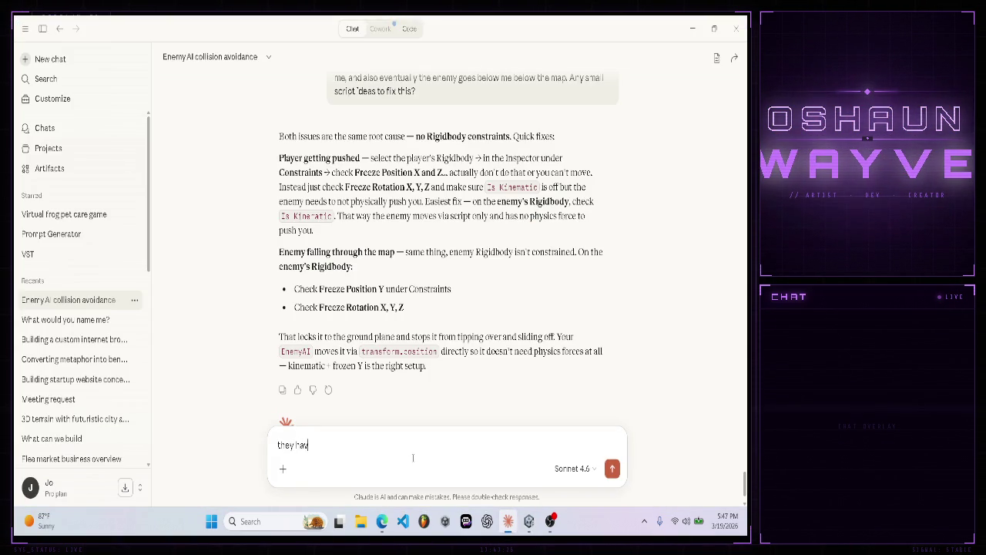
{"action": "type", "text": "e capsule col"}
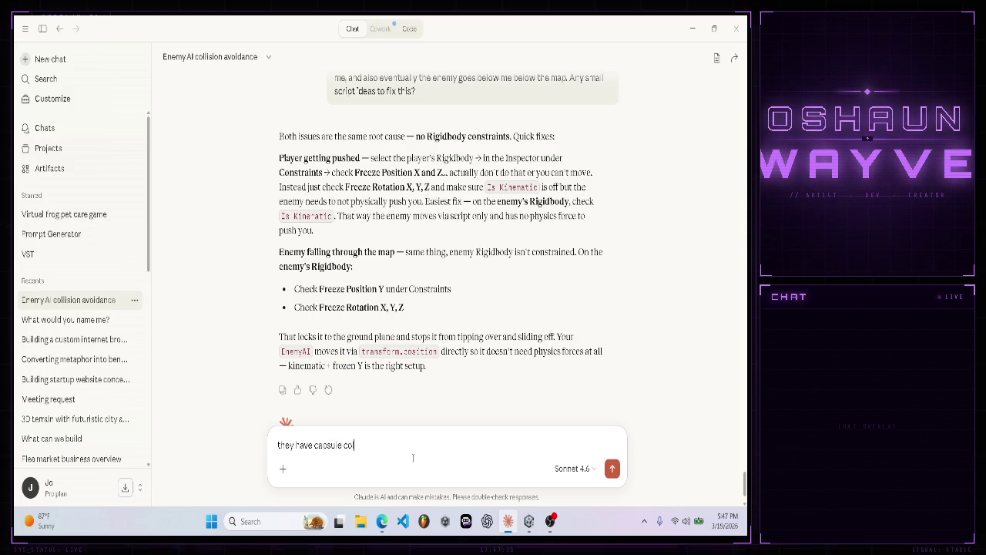
{"action": "type", "text": "liders"}
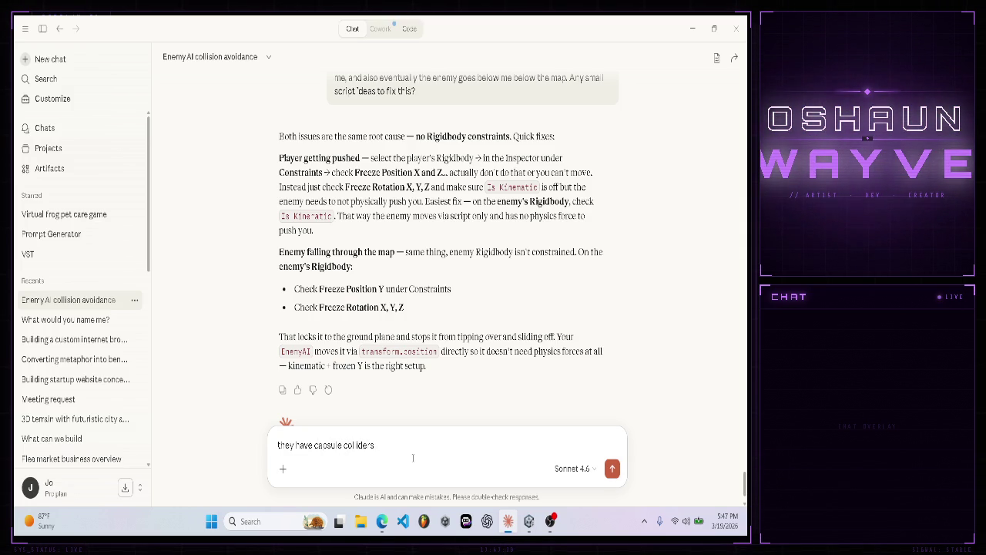
{"action": "type", "text": ", no r"}
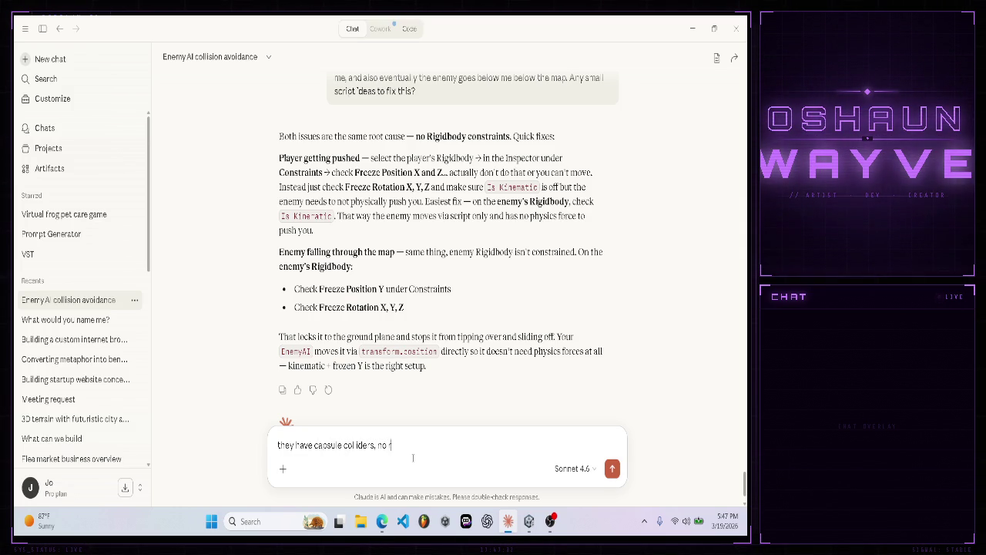
{"action": "type", "text": "igidbody"}
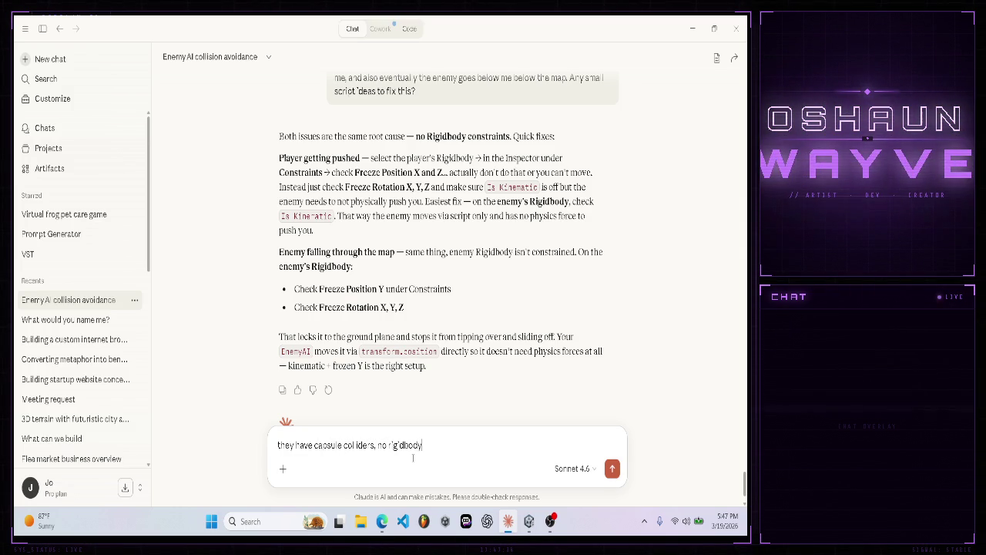
{"action": "key", "text": "Return"}
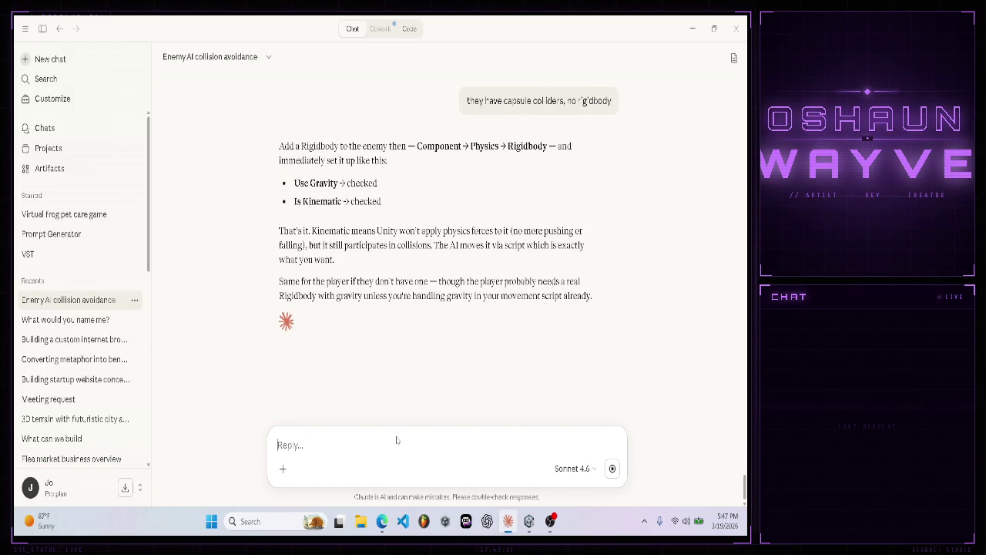
{"action": "type", "text": "do i nee"}
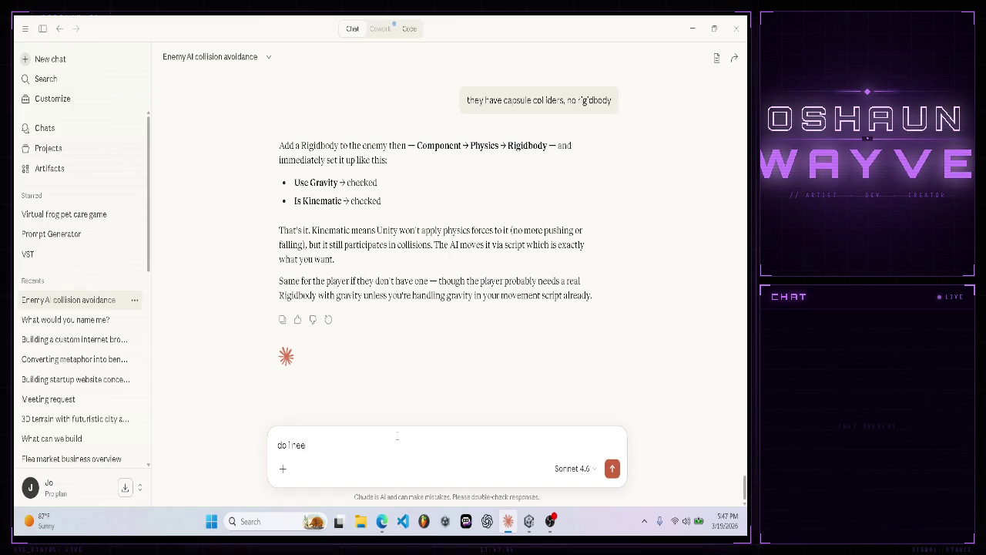
{"action": "type", "text": "d one too?"}
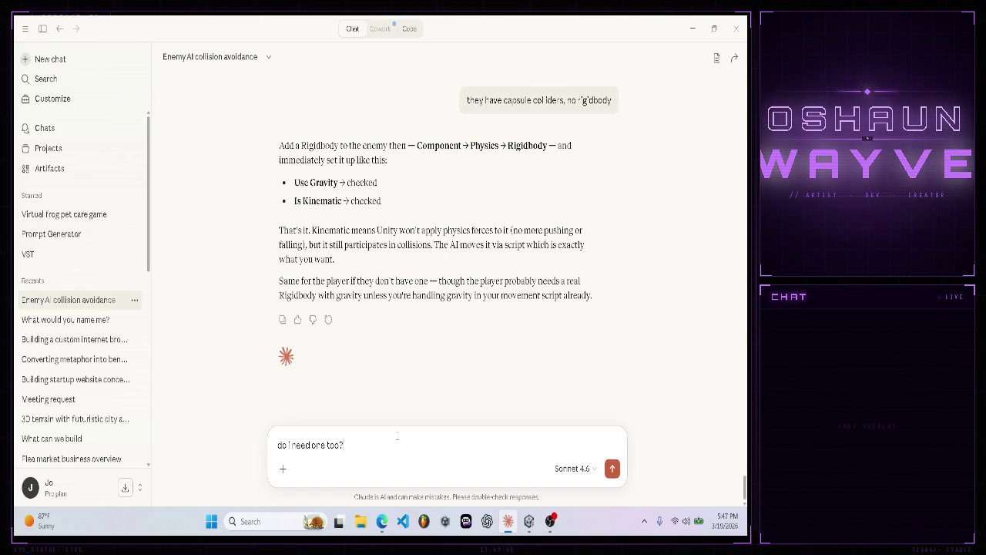
{"action": "key", "text": "ctrl+BackSpace"}
{"action": "key", "text": "ctrl+BackSpace"}
{"action": "key", "text": "ctrl+BackSpace"}
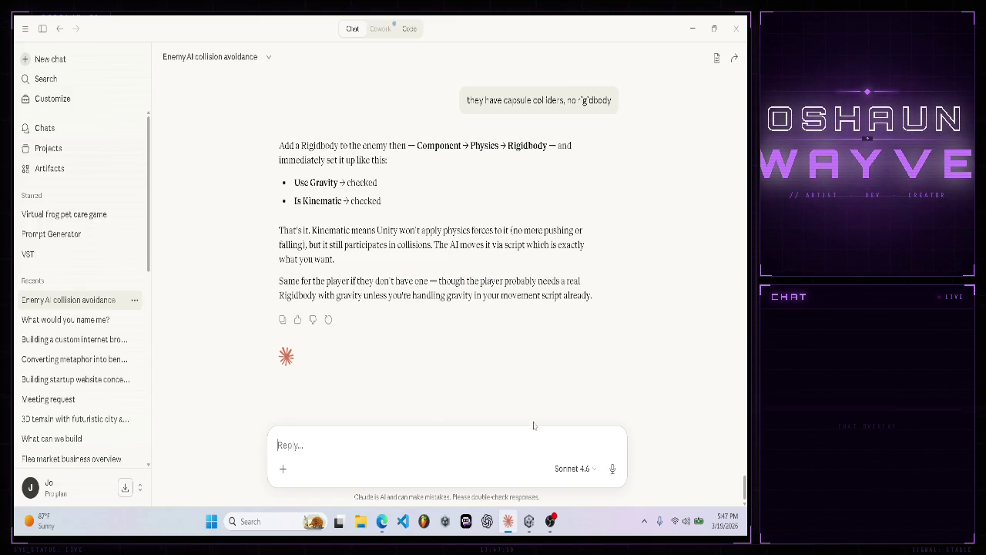
{"action": "left_click", "coordinate": [529, 520]}
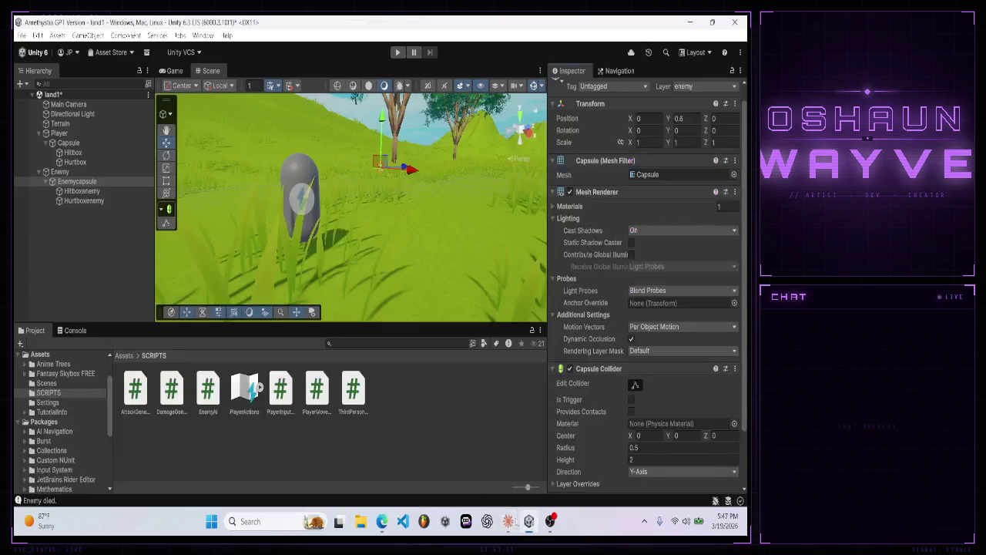
{"action": "left_click", "coordinate": [60, 171]}
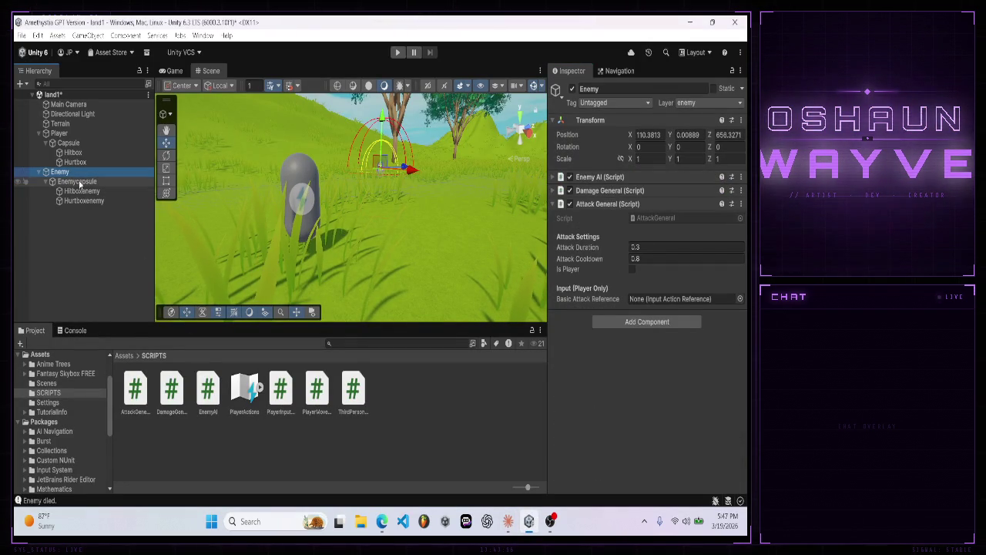
{"action": "left_click", "coordinate": [507, 521]}
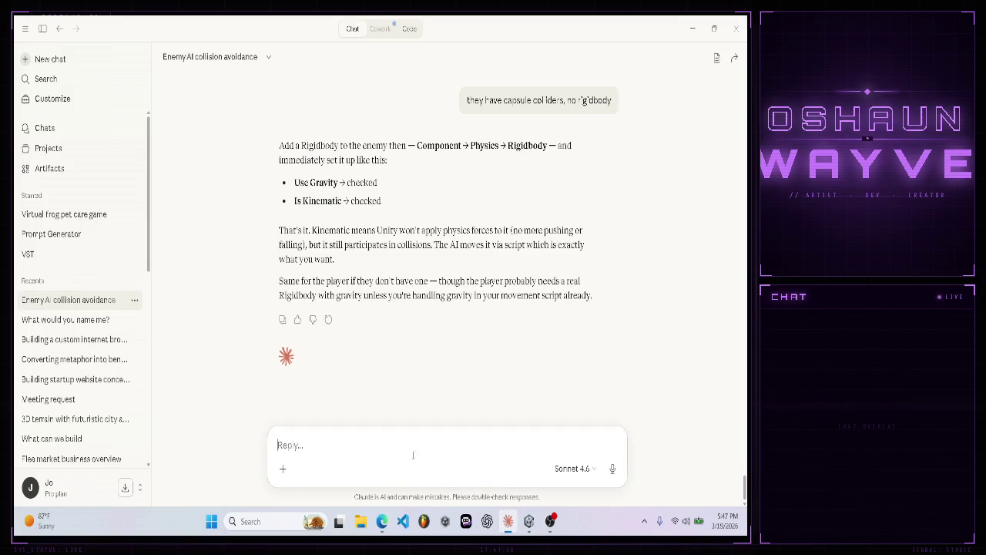
- Ask Claude whether the Rigidbody goes on the capsule or root parent, then switch to Opus 4.6
{"action": "type", "text": "on the capsule or the root pa"}
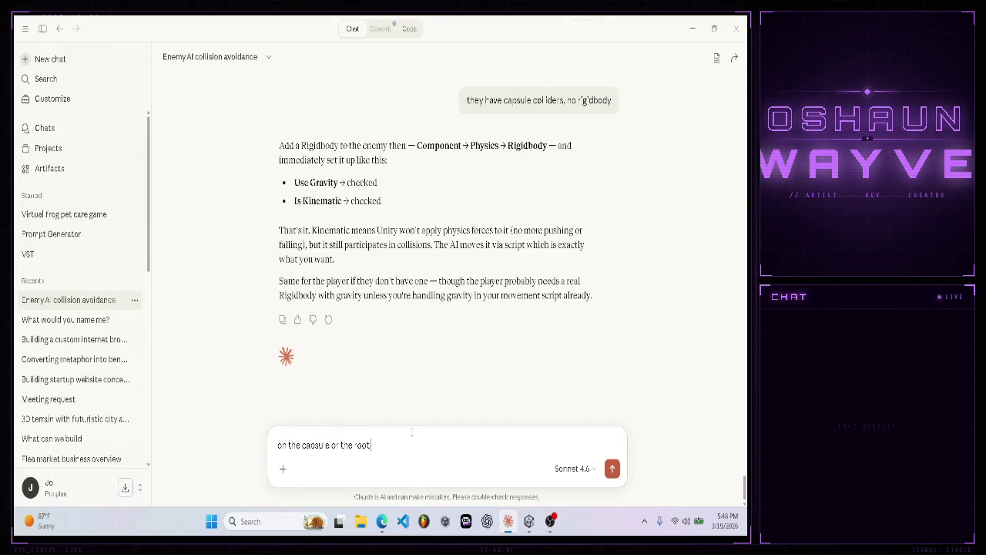
{"action": "type", "text": "rent"}
{"action": "key", "text": "Return"}
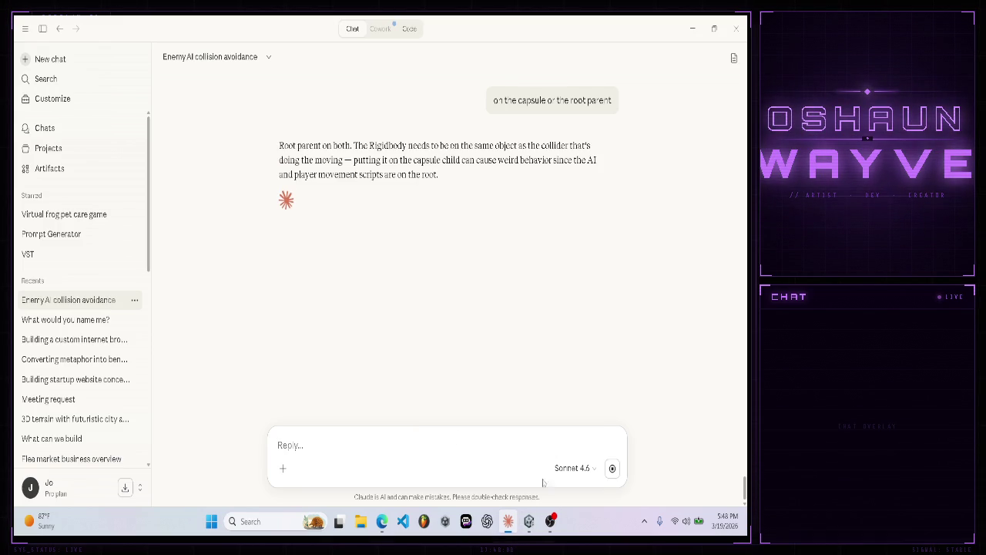
{"action": "left_click", "coordinate": [573, 470]}
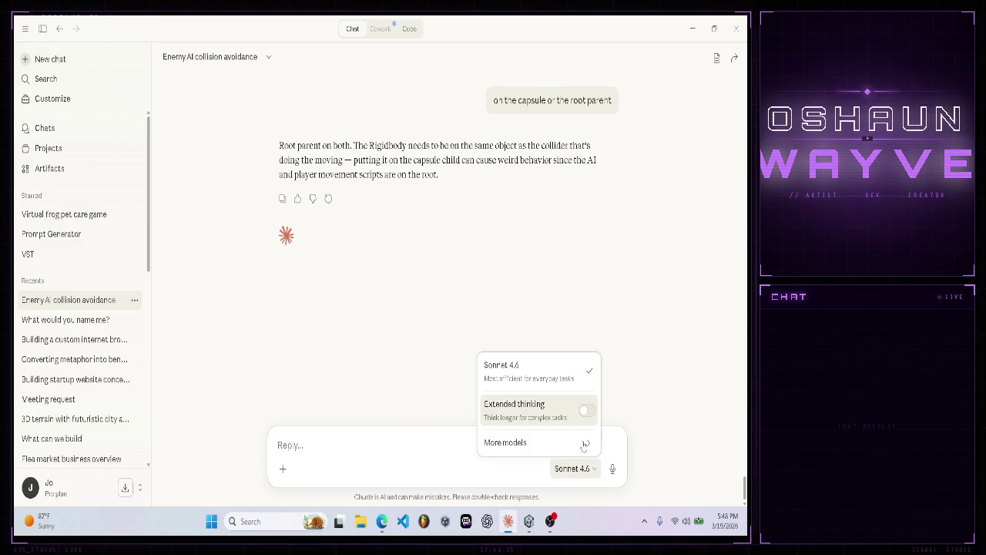
{"action": "mouse_move", "coordinate": [585, 446]}
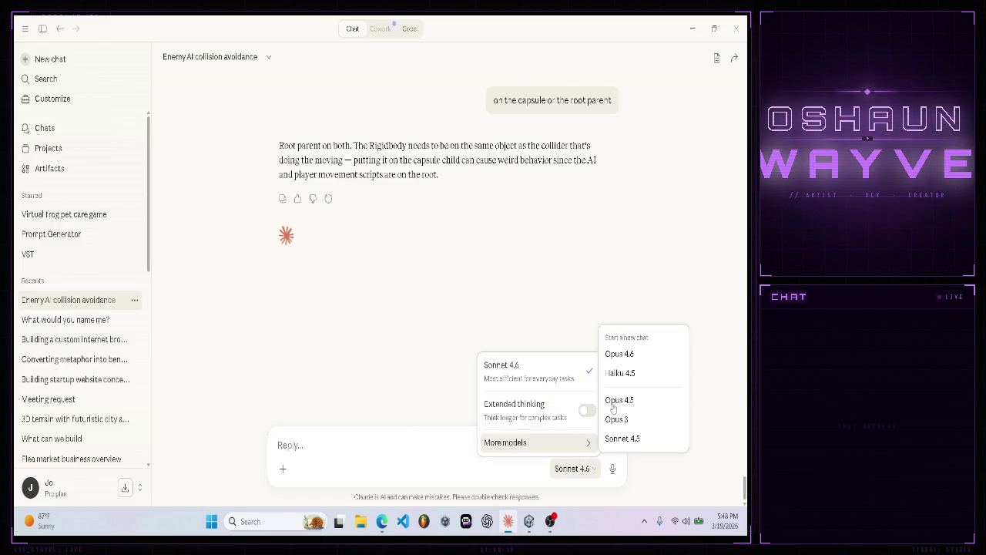
{"action": "left_click", "coordinate": [626, 359]}
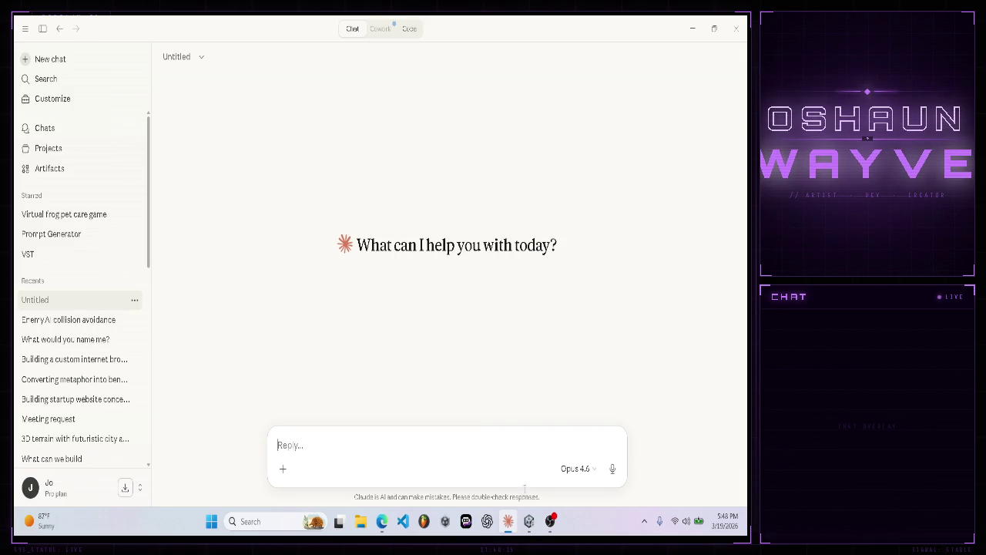
{"action": "left_click", "coordinate": [528, 520]}
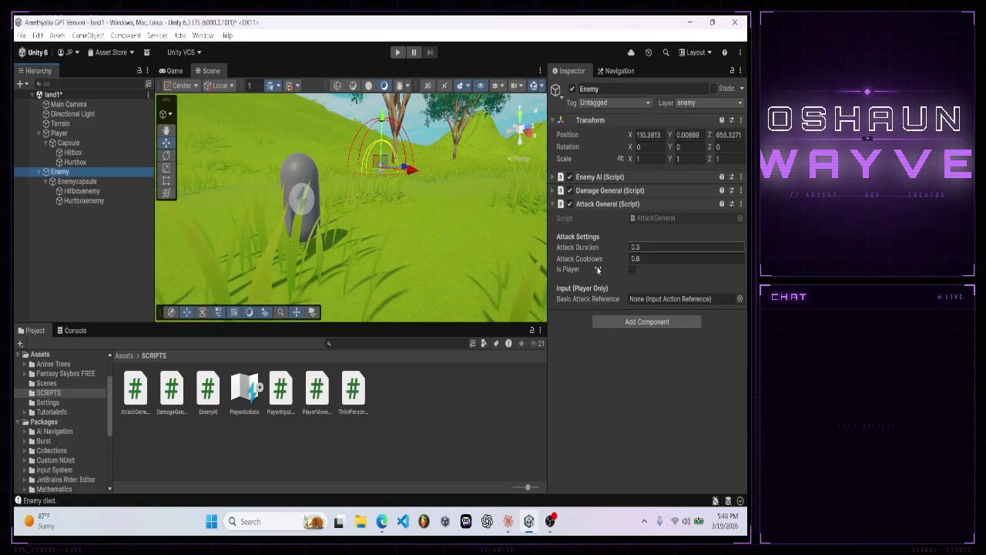
- Add a Rigidbody to the Enemy with Is Kinematic enabled
{"action": "left_click", "coordinate": [610, 322]}
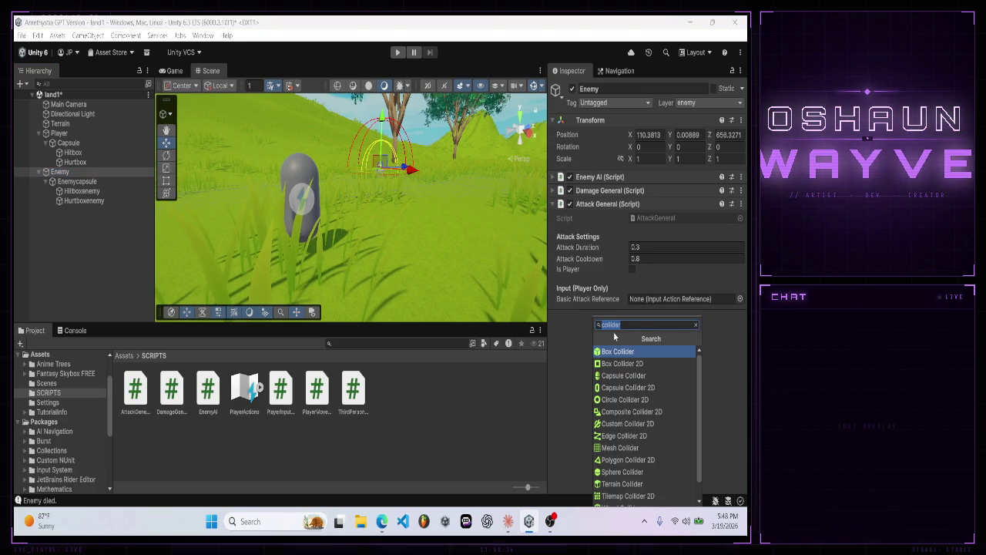
{"action": "type", "text": "rigid"}
{"action": "left_click", "coordinate": [613, 352]}
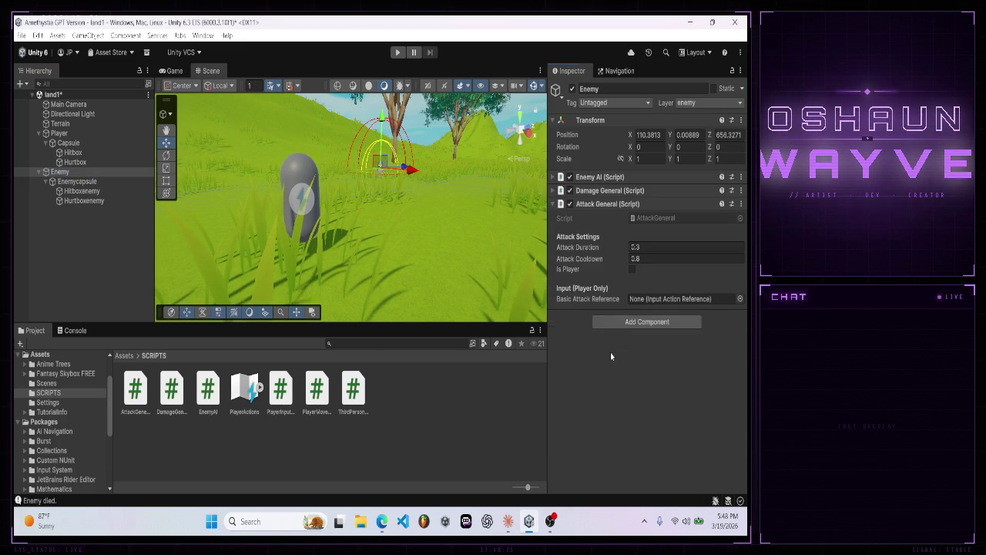
{"action": "left_click", "coordinate": [632, 403]}
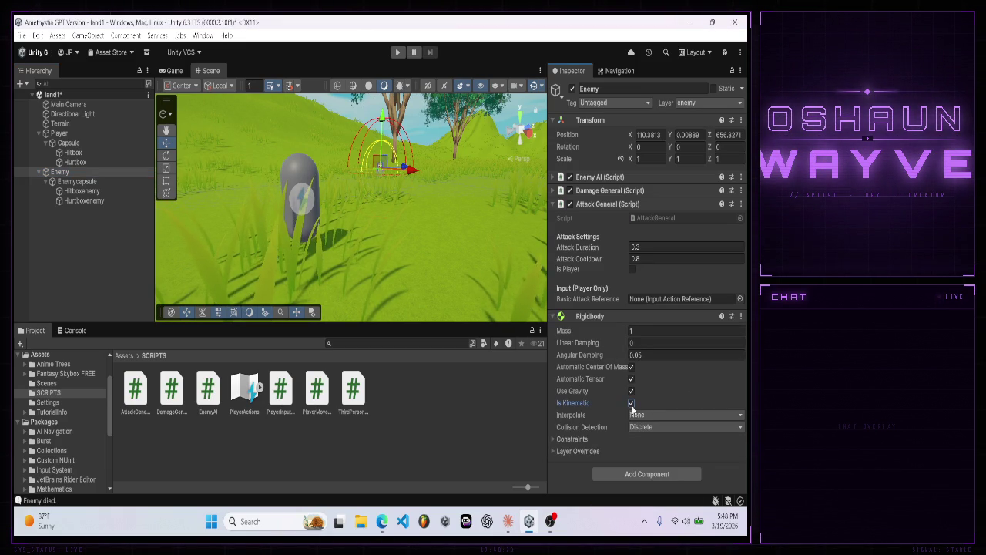
- Add a kinematic Rigidbody to the Player as well
{"action": "left_click", "coordinate": [65, 134]}
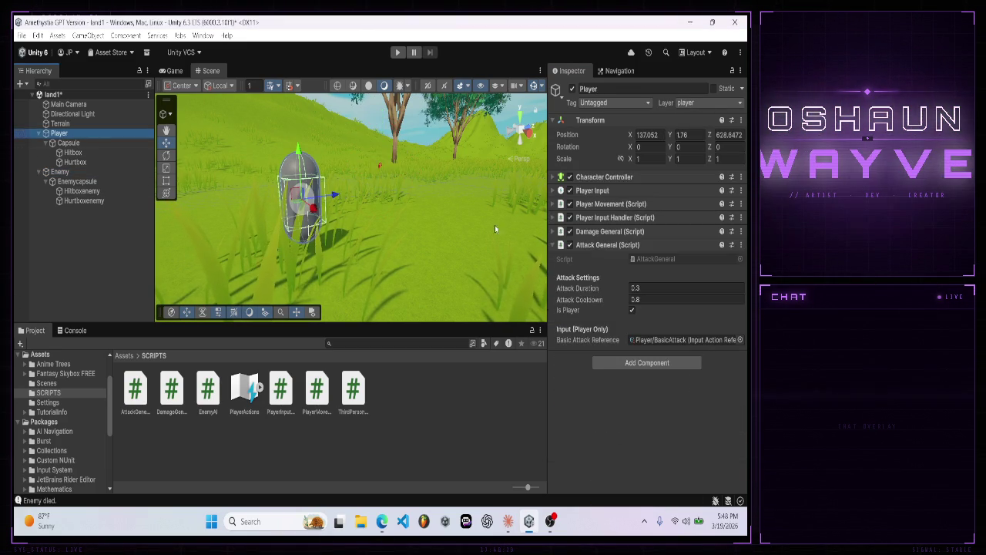
{"action": "left_click", "coordinate": [618, 362]}
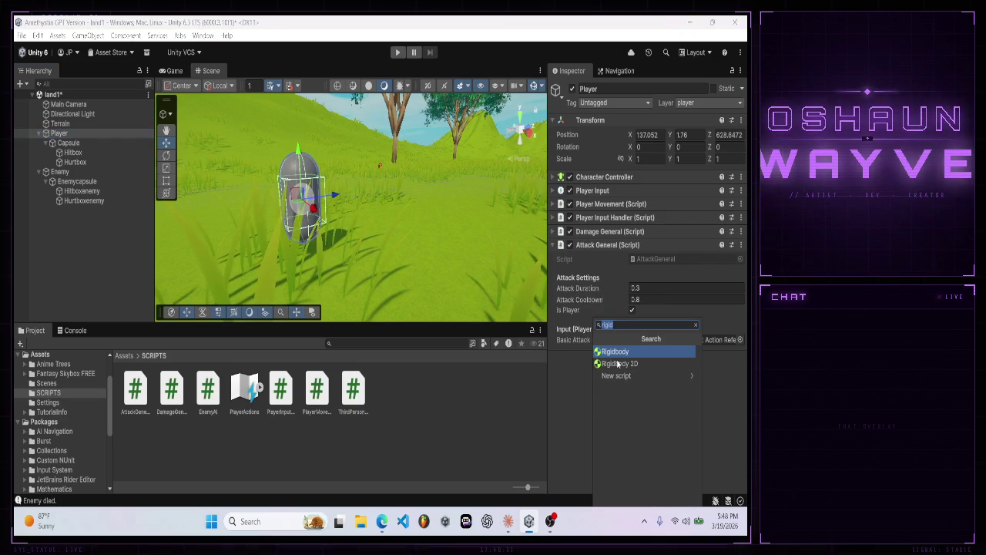
{"action": "left_click", "coordinate": [608, 351]}
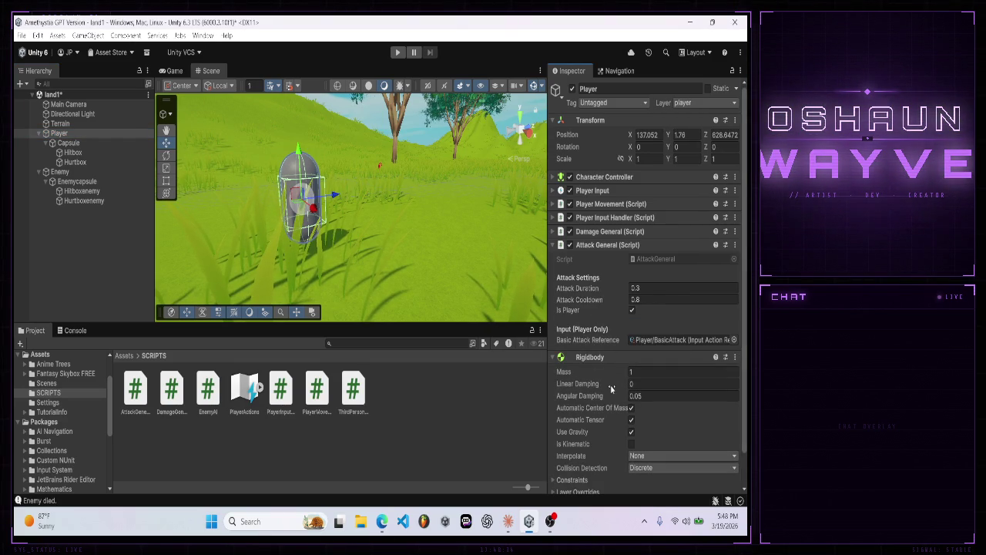
{"action": "left_click", "coordinate": [630, 444]}
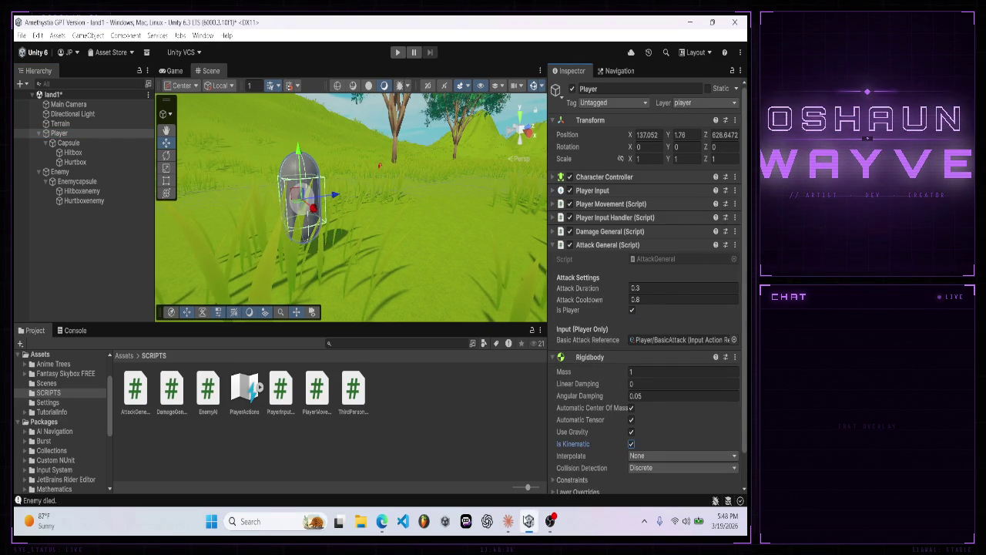
{"action": "left_click", "coordinate": [508, 522]}
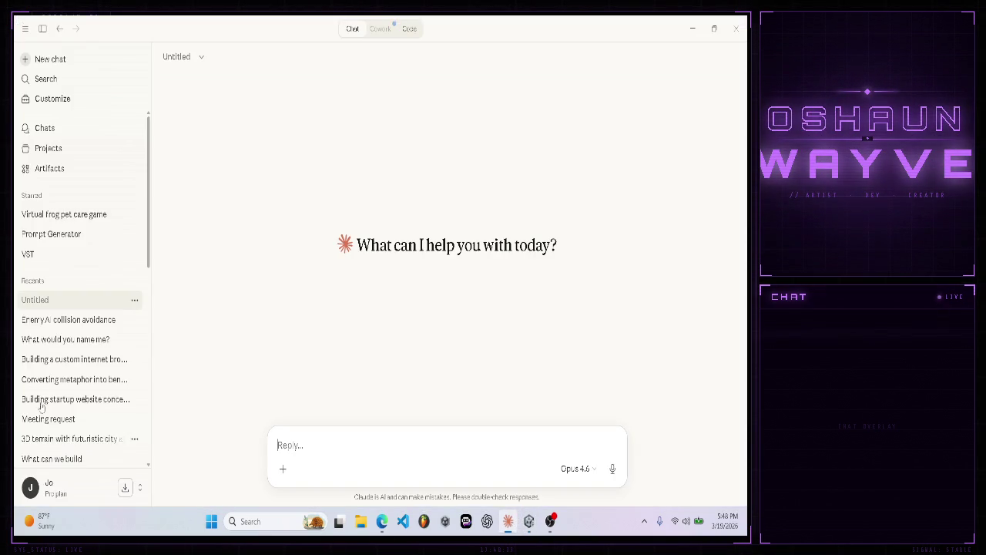
- Reread the Rigidbody advice in the Enemy AI collision avoidance chat
{"action": "left_click", "coordinate": [54, 320]}
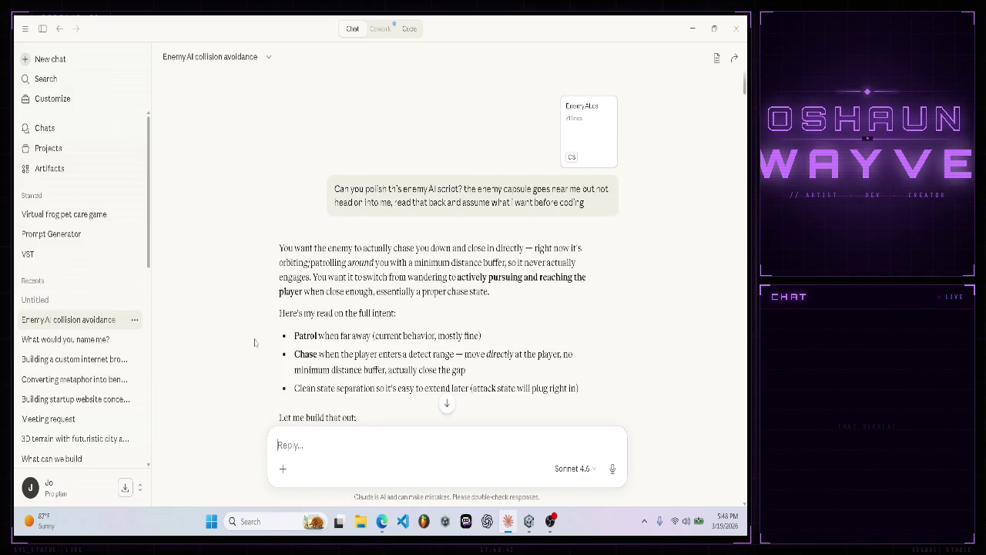
{"action": "left_click", "coordinate": [448, 405]}
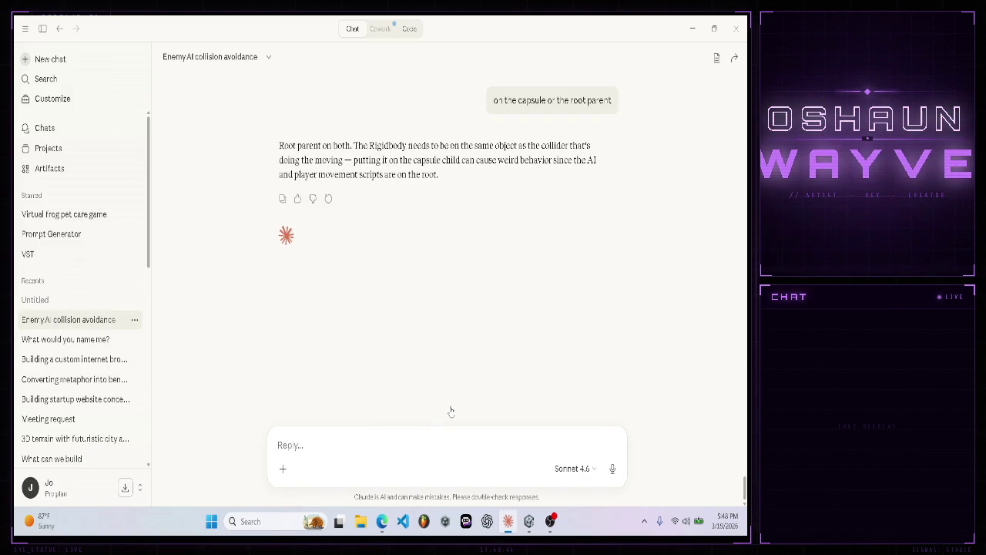
{"action": "scroll", "coordinate": [434, 373], "scroll_direction": "up", "scroll_amount": 5}
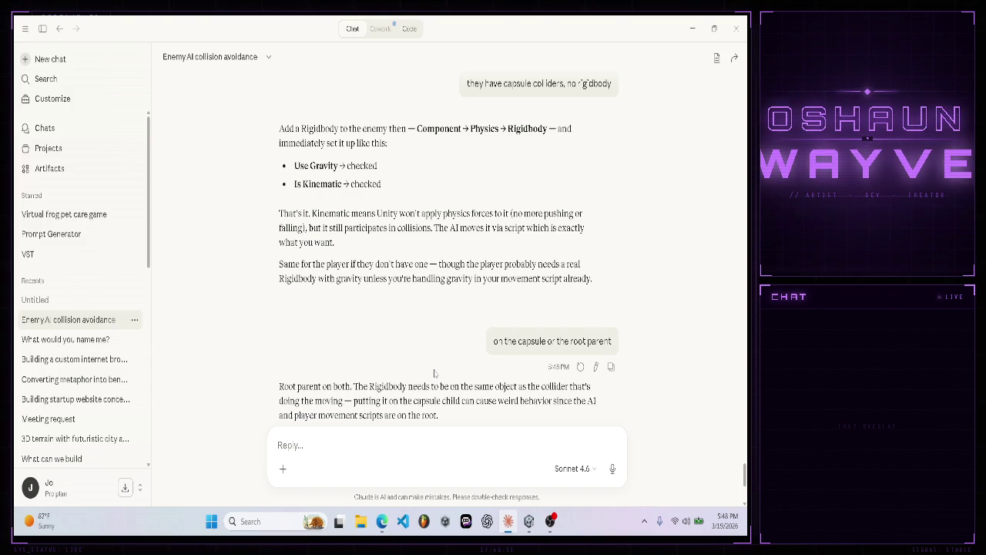
{"action": "left_click", "coordinate": [53, 307]}
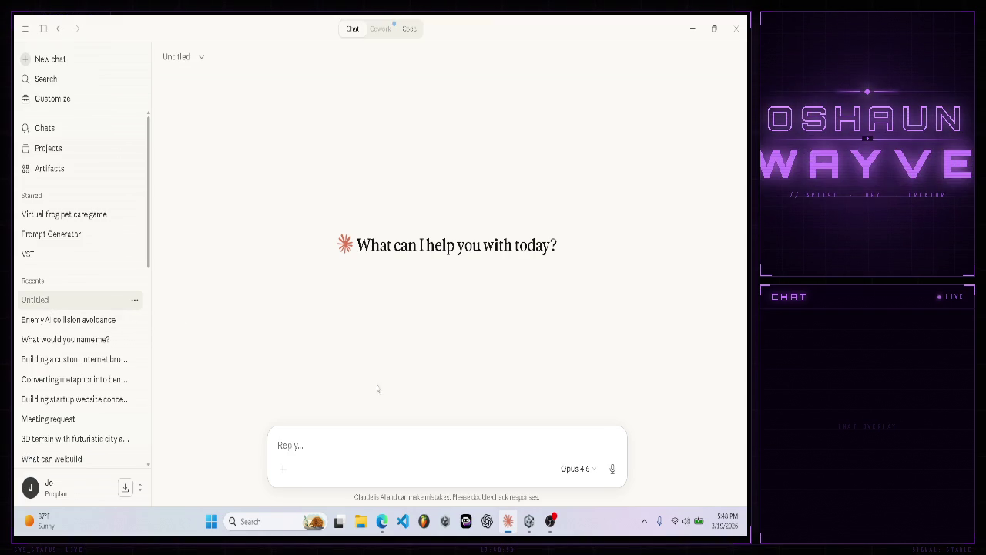
{"action": "left_click", "coordinate": [529, 521]}
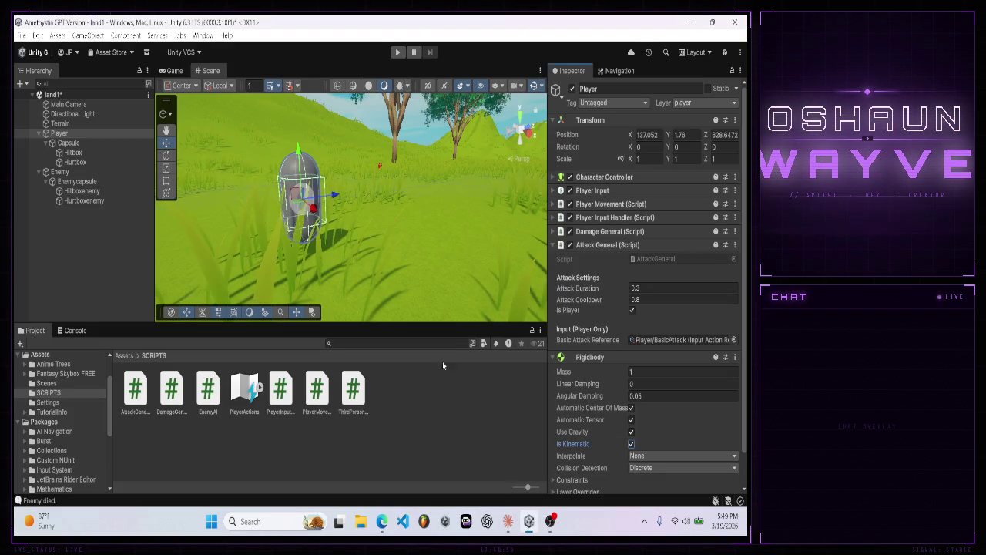
- Enter Play mode and walk the Player around with WASD so the red enemy chases it
{"action": "left_click", "coordinate": [398, 53]}
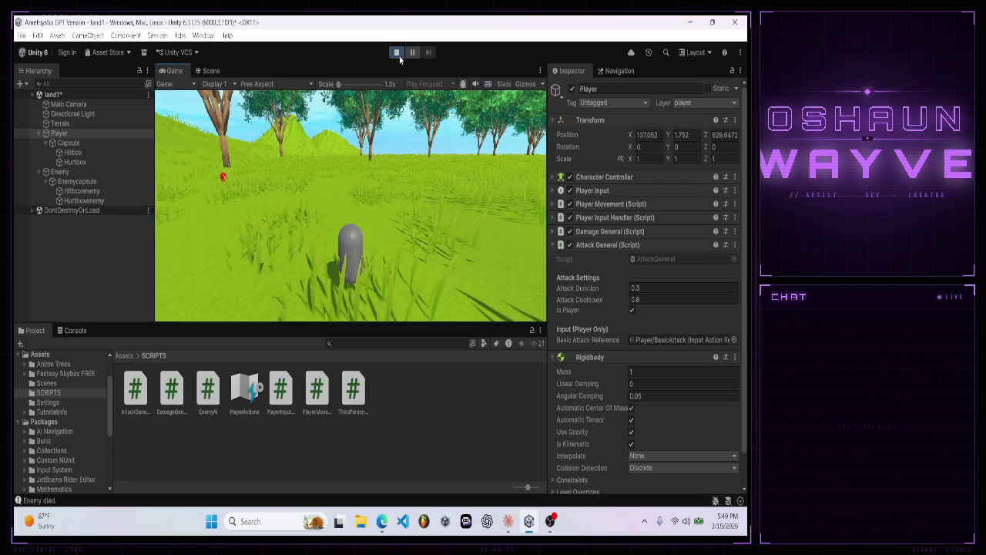
{"action": "left_click", "coordinate": [382, 209]}
{"action": "key", "text": "w+a"}
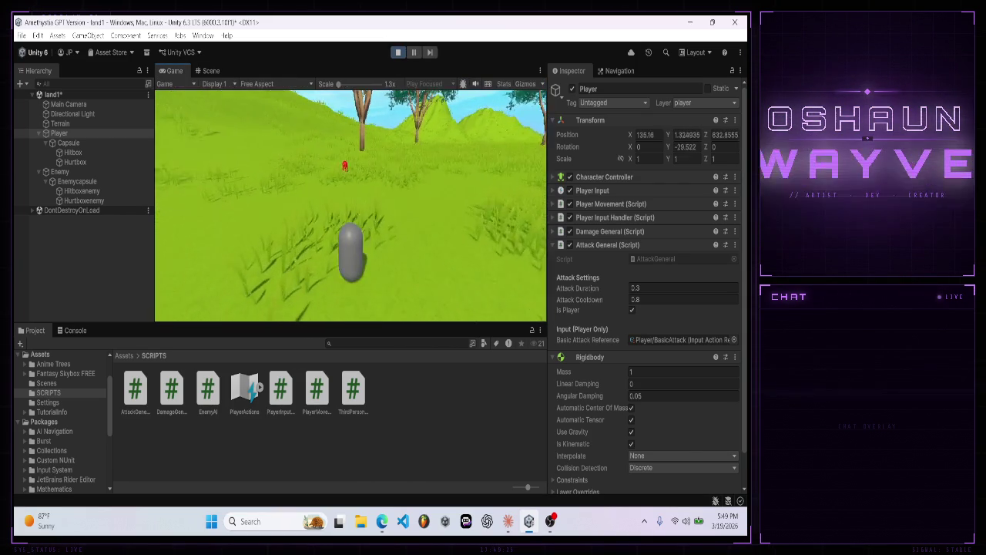
{"action": "key", "text": "w+a"}
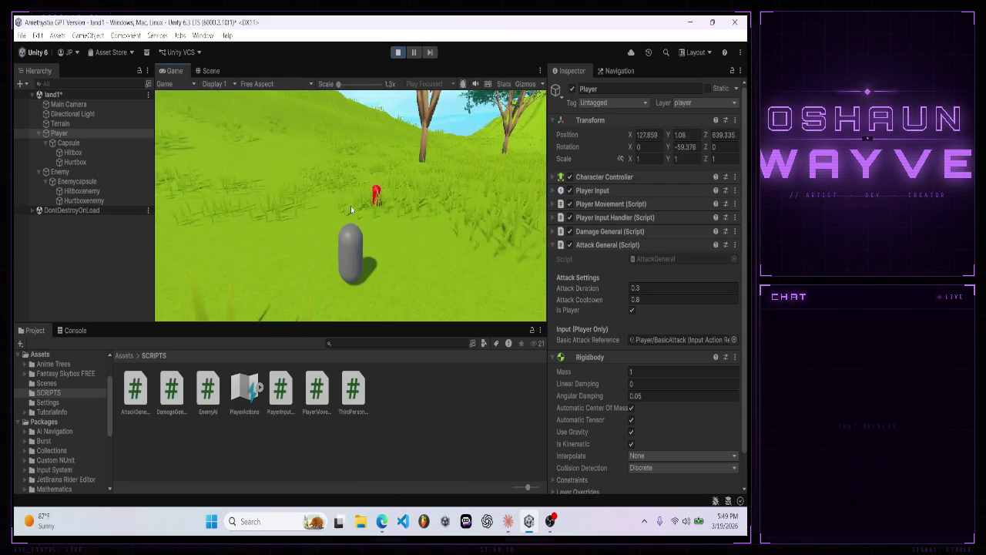
{"action": "key", "text": "s"}
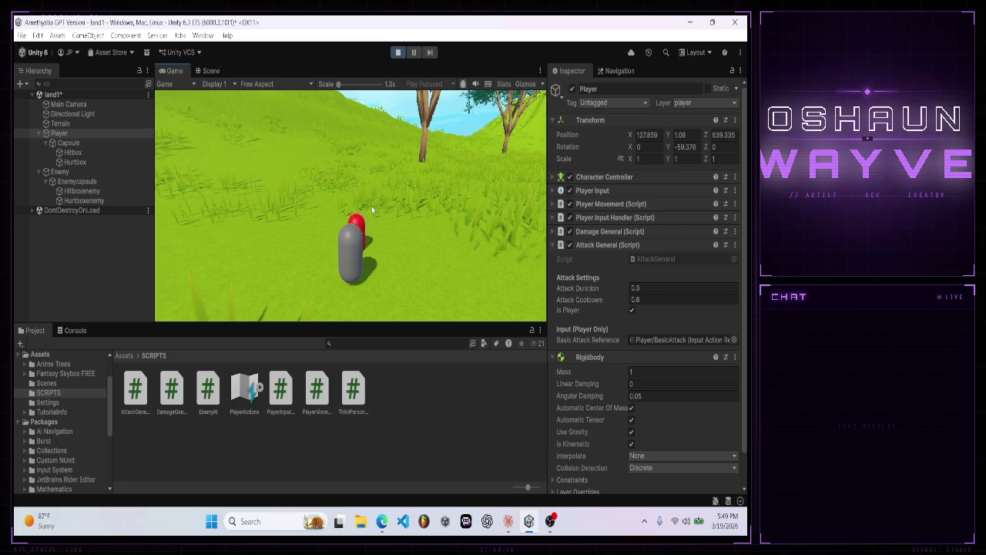
{"action": "key", "text": "s"}
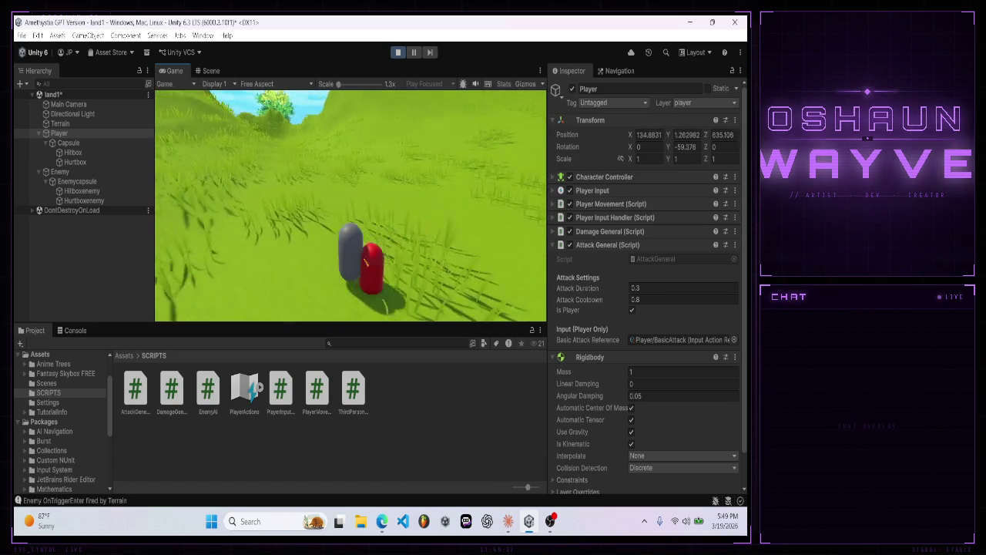
{"action": "key", "text": "s"}
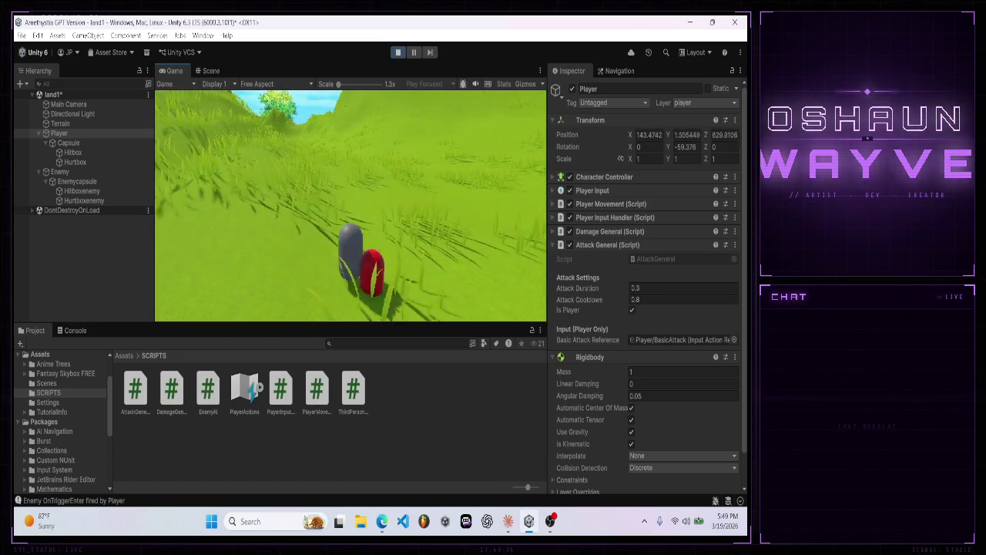
{"action": "key", "text": "w"}
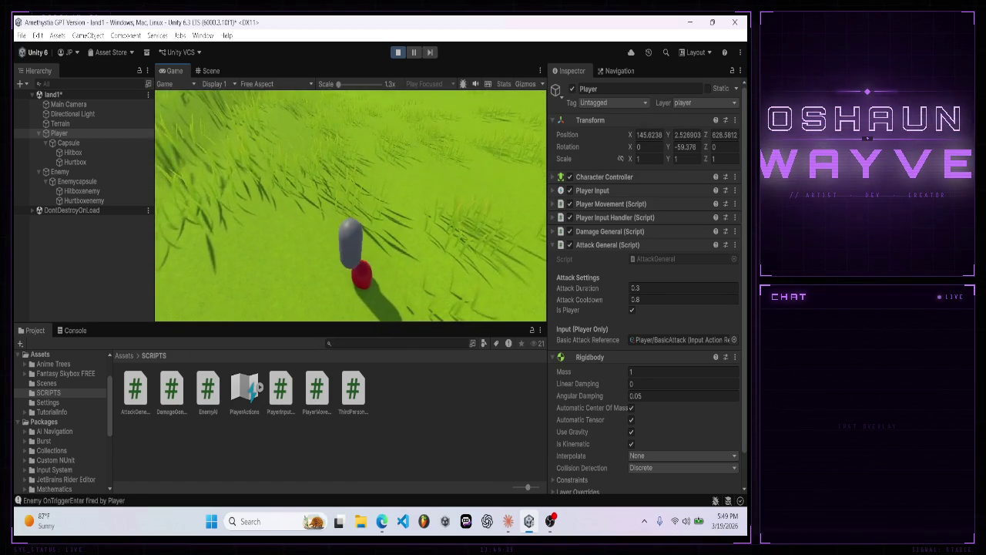
{"action": "key", "text": "w"}
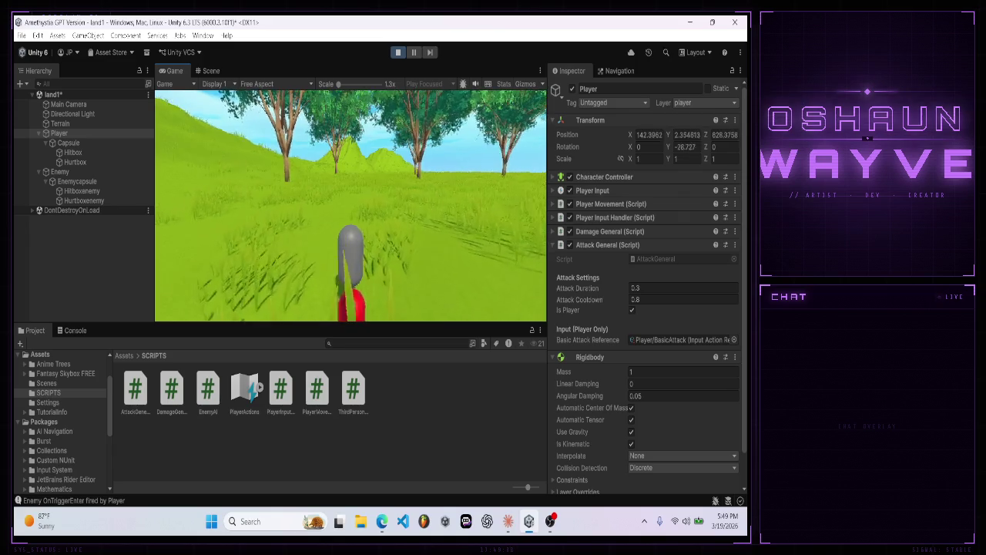
{"action": "key", "text": "w"}
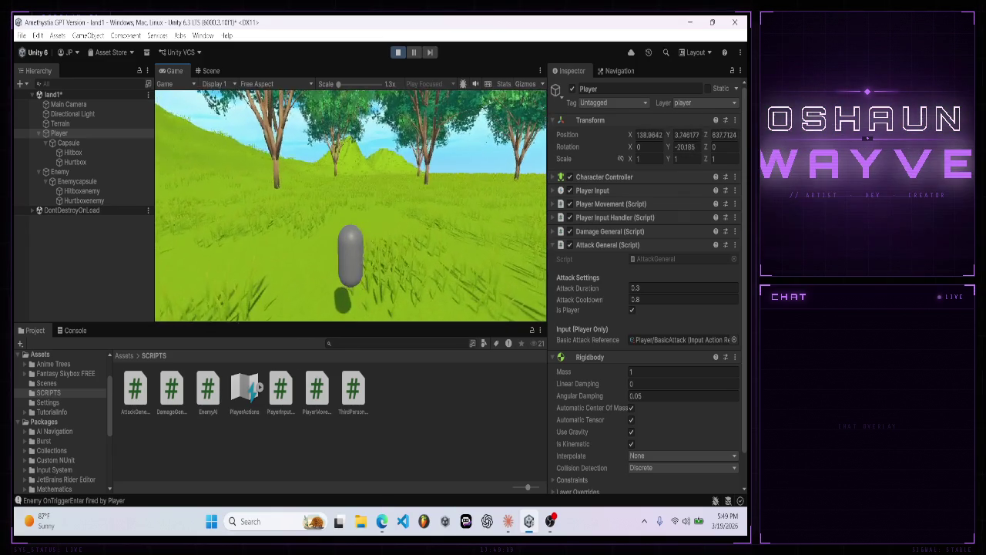
{"action": "key", "text": "w"}
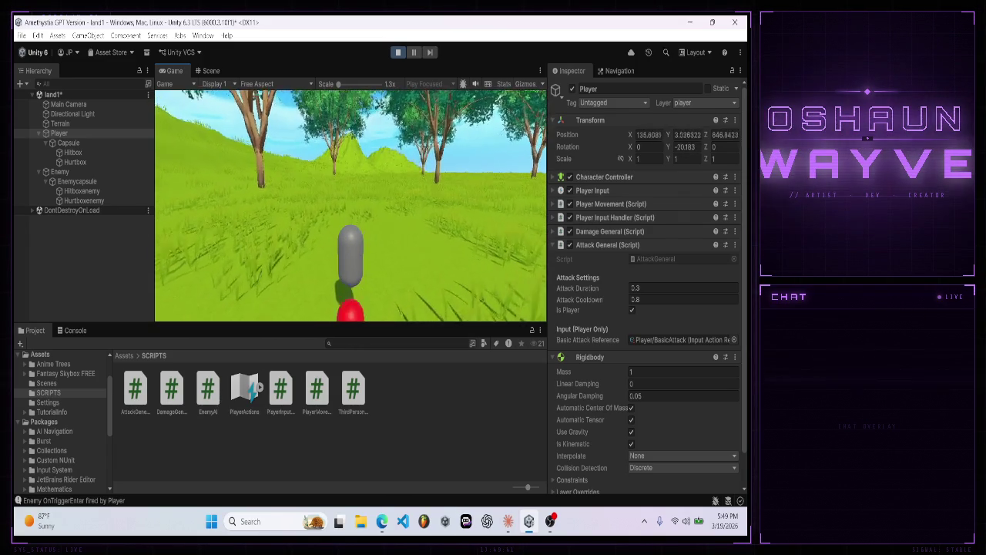
{"action": "key", "text": "w"}
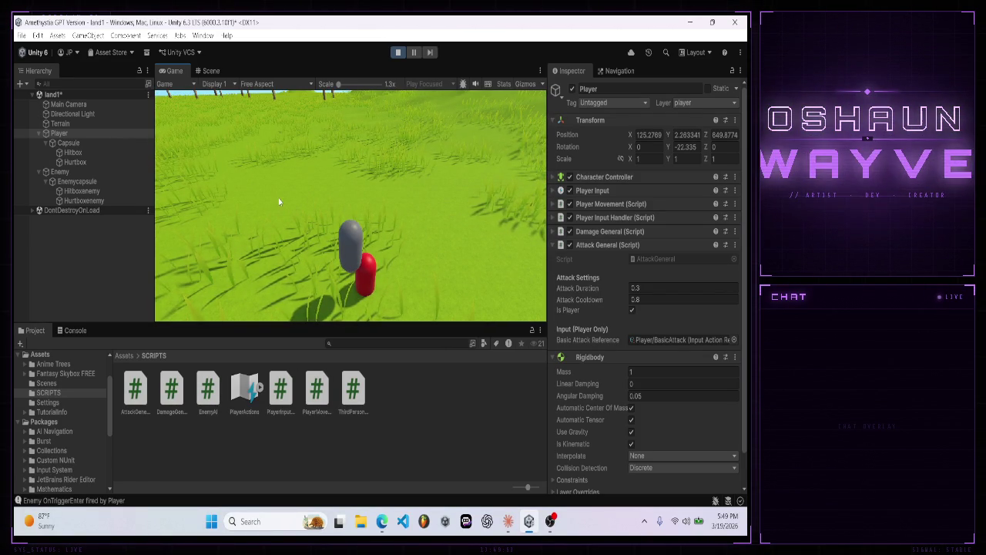
- Snip a screenshot of the player beside the red enemy, then make the player attack
{"action": "key", "text": "super+shift+s"}
{"action": "left_click_drag", "start_coordinate": [262, 186], "coordinate": [504, 343]}
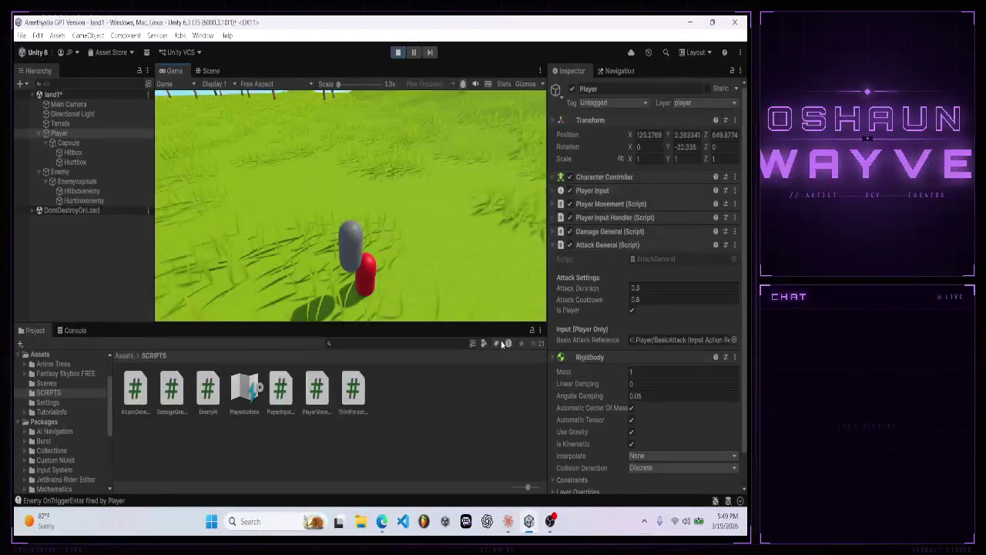
{"action": "left_click", "coordinate": [435, 282]}
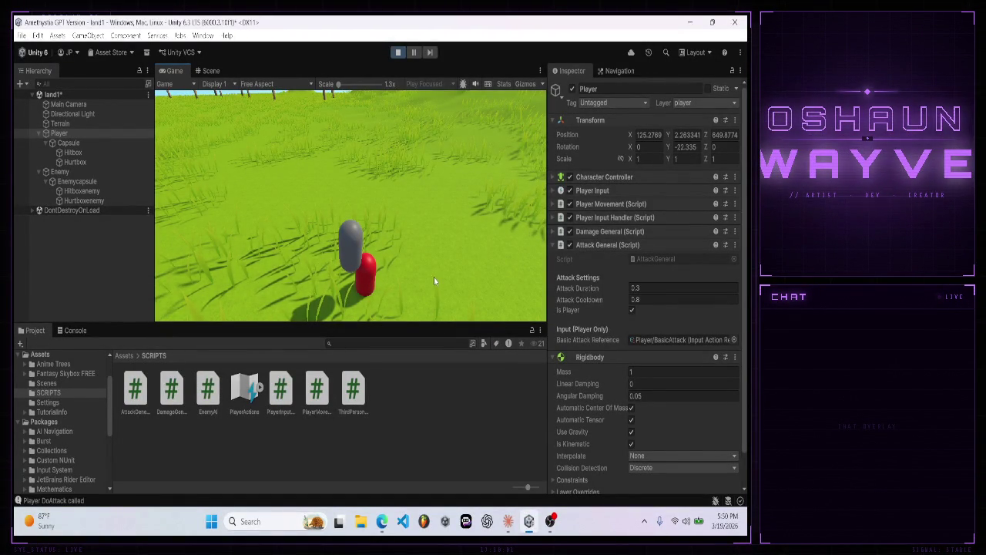
- Walk the player around the terrain with WASD, turning in several directions
{"action": "key", "text": "s"}
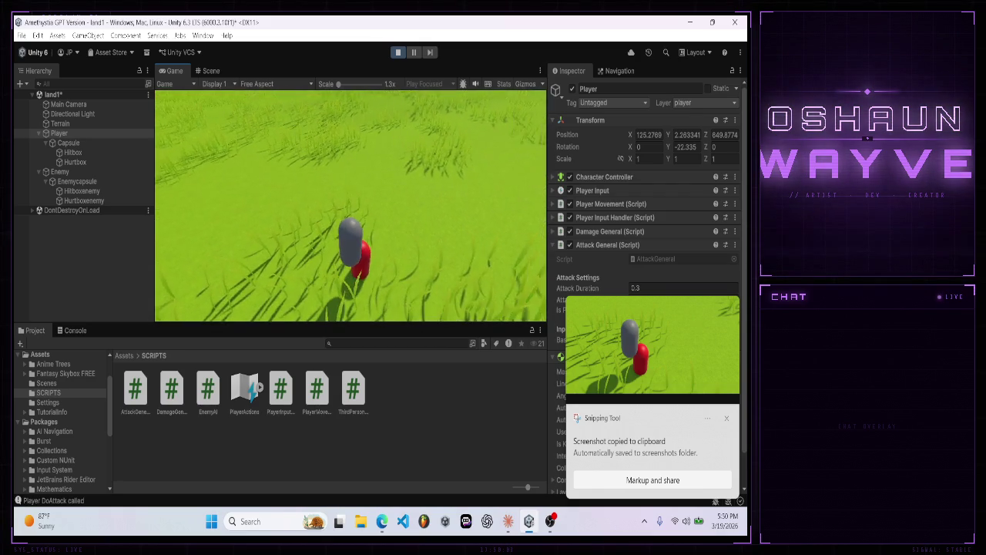
{"action": "key", "text": "s"}
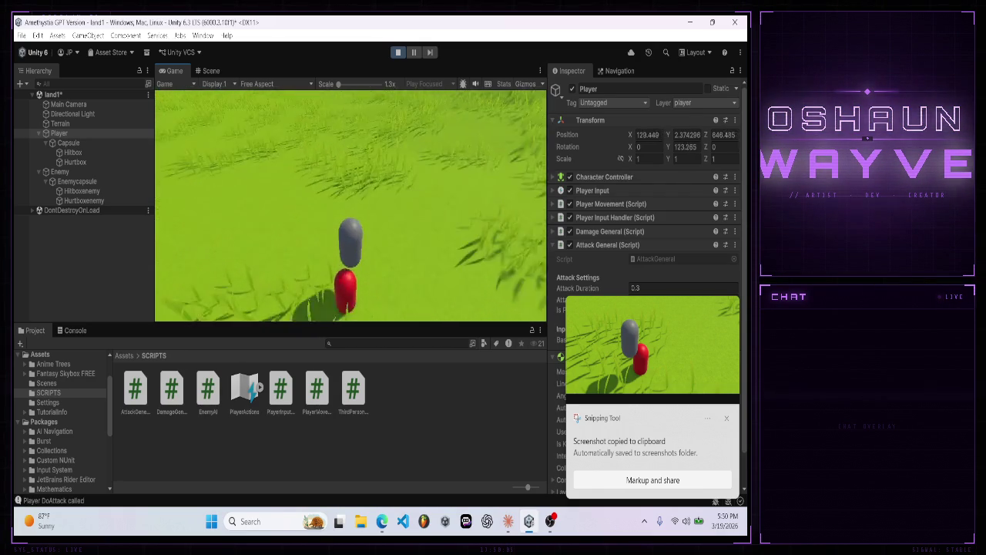
{"action": "key", "text": "a"}
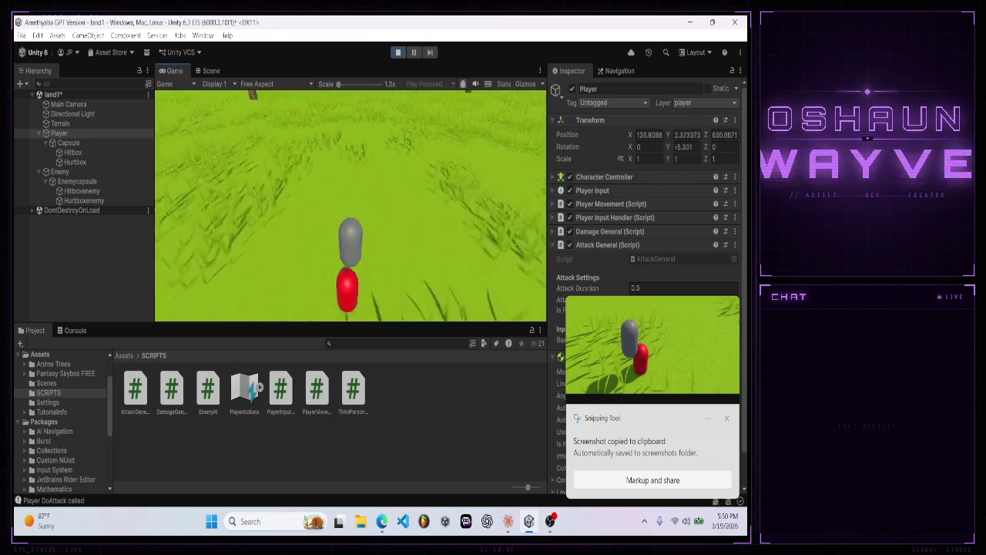
{"action": "key", "text": "s"}
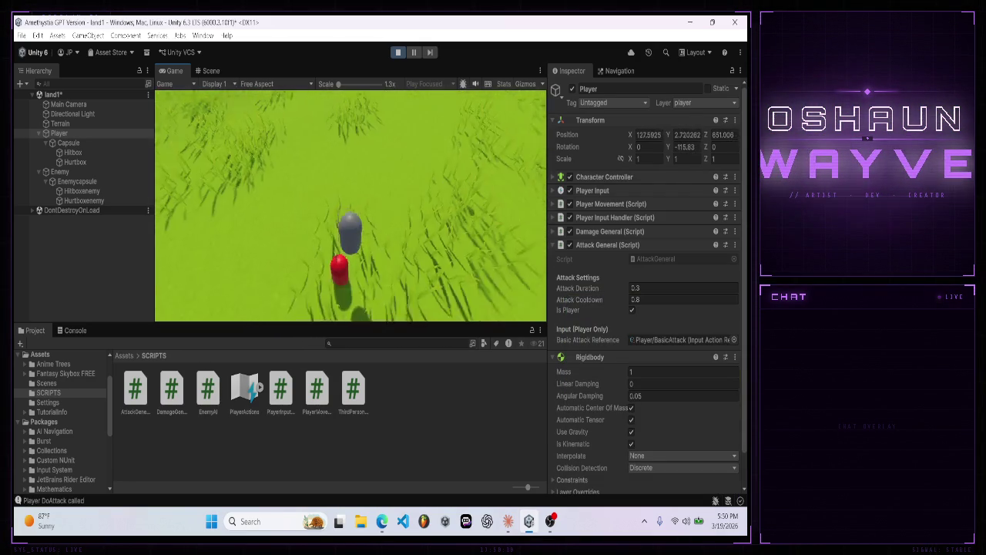
{"action": "key", "text": "w"}
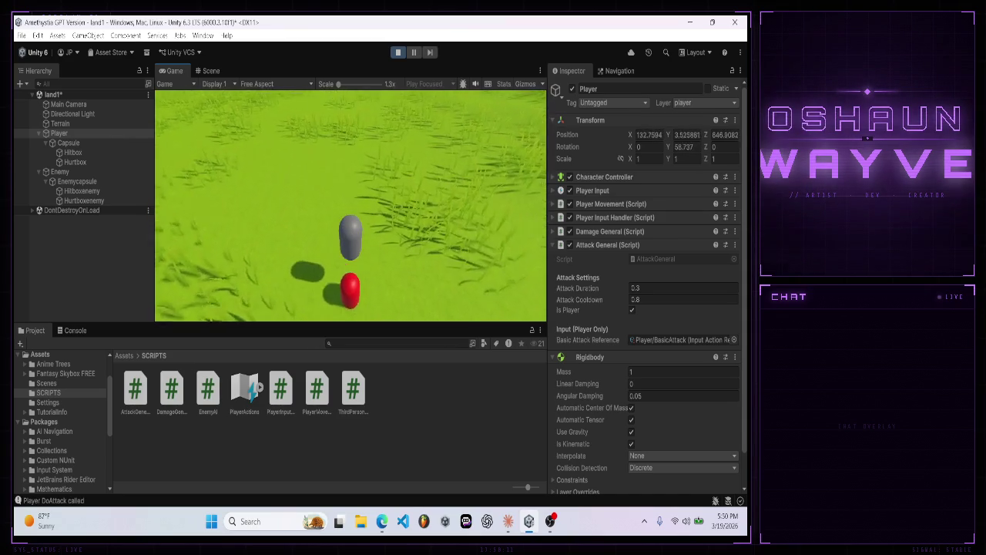
{"action": "key", "text": "w"}
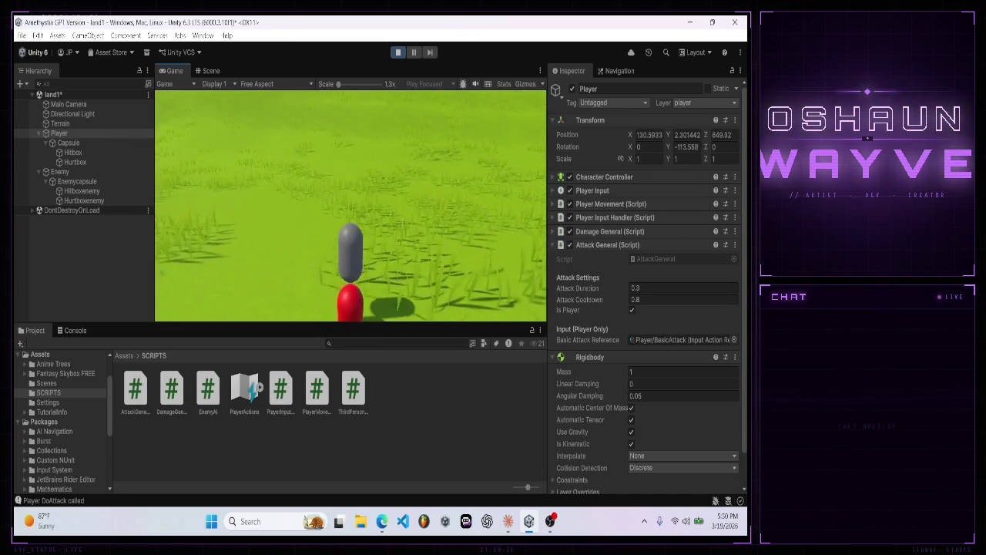
{"action": "key", "text": "s"}
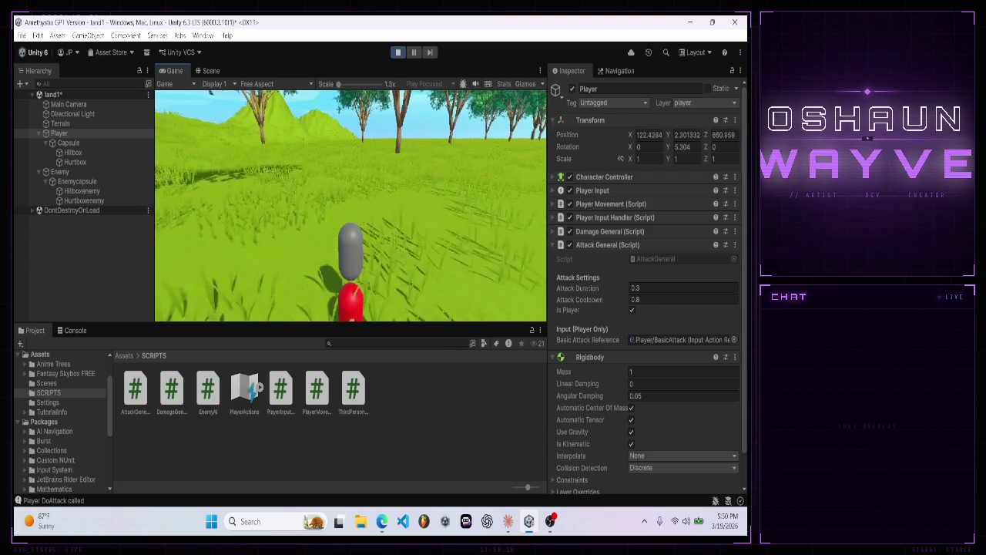
{"action": "key", "text": "w"}
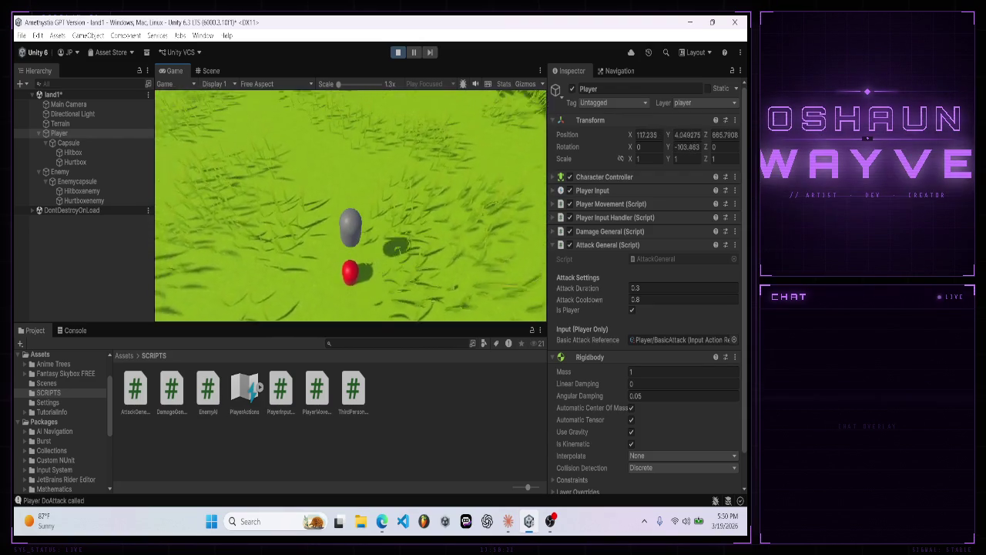
{"action": "key", "text": "w"}
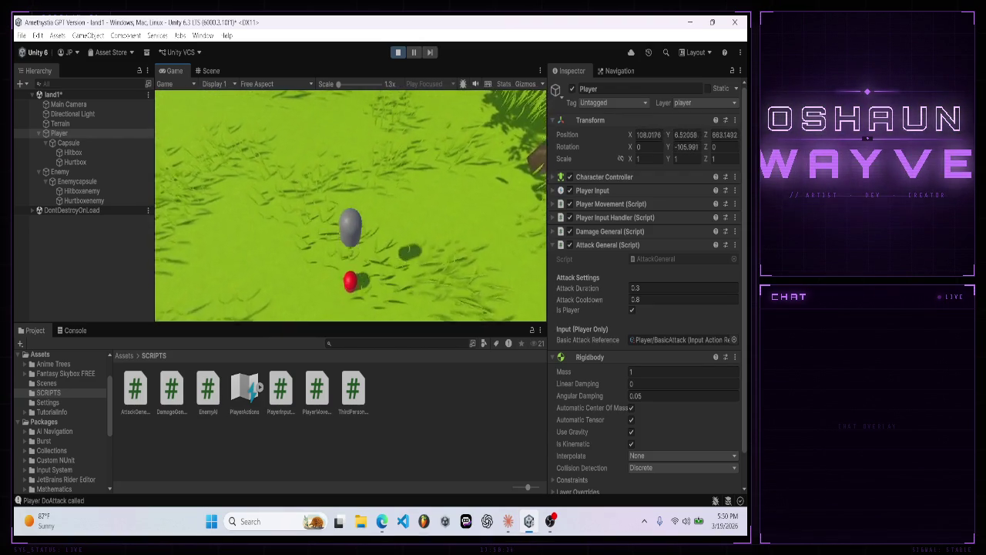
- Walk back toward the enemy, attack once more, and stop Play mode
{"action": "key", "text": "w"}
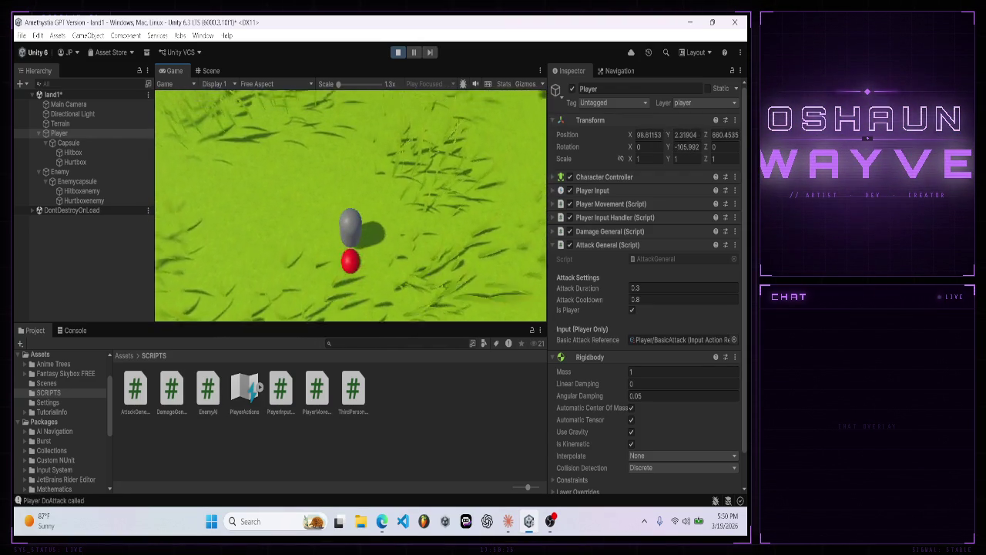
{"action": "key", "text": "w"}
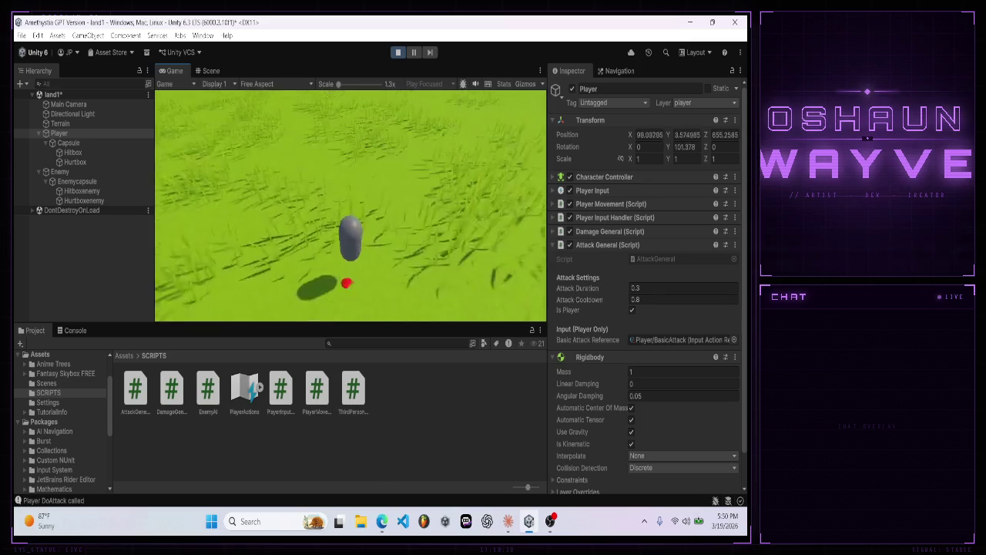
{"action": "key", "text": "w"}
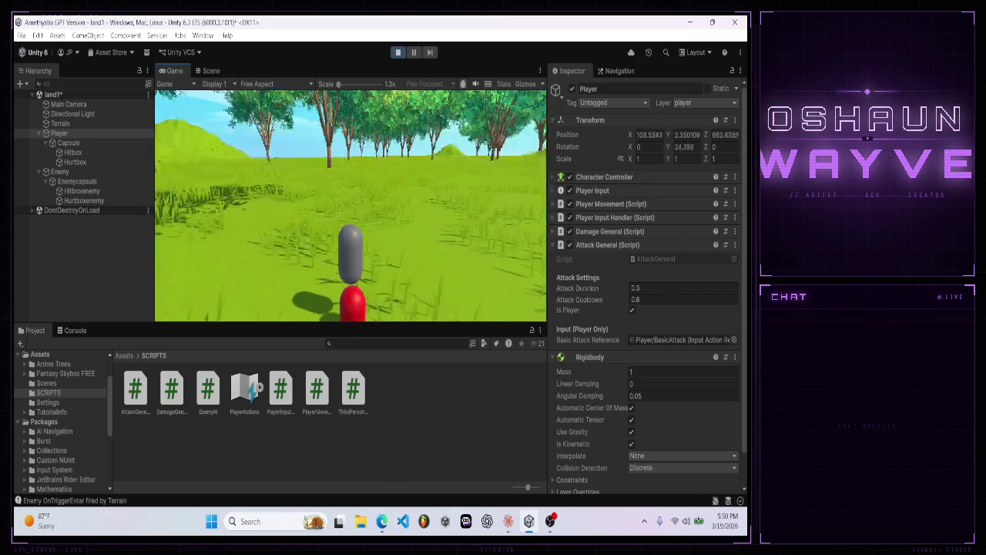
{"action": "key", "text": "w"}
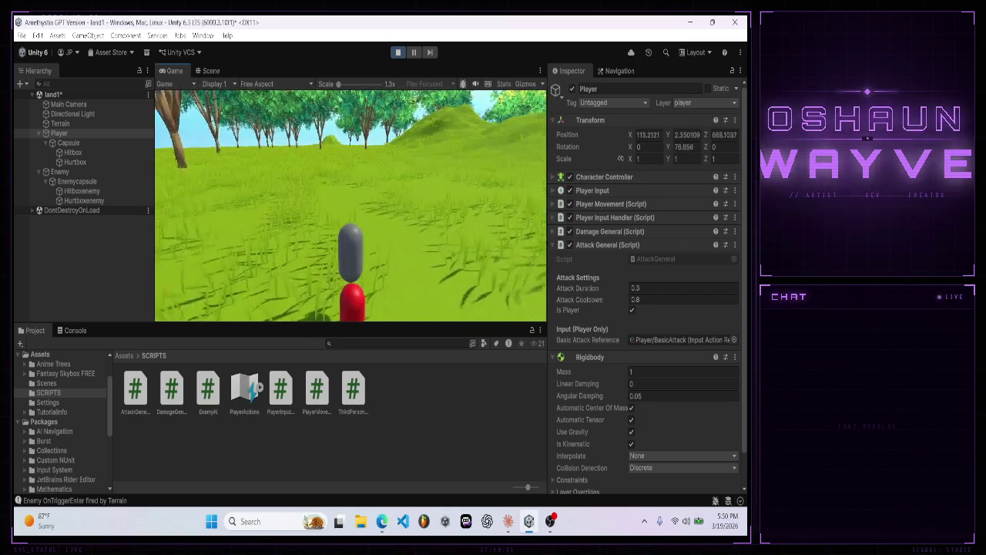
{"action": "key", "text": "w"}
{"action": "left_click", "coordinate": [381, 192]}
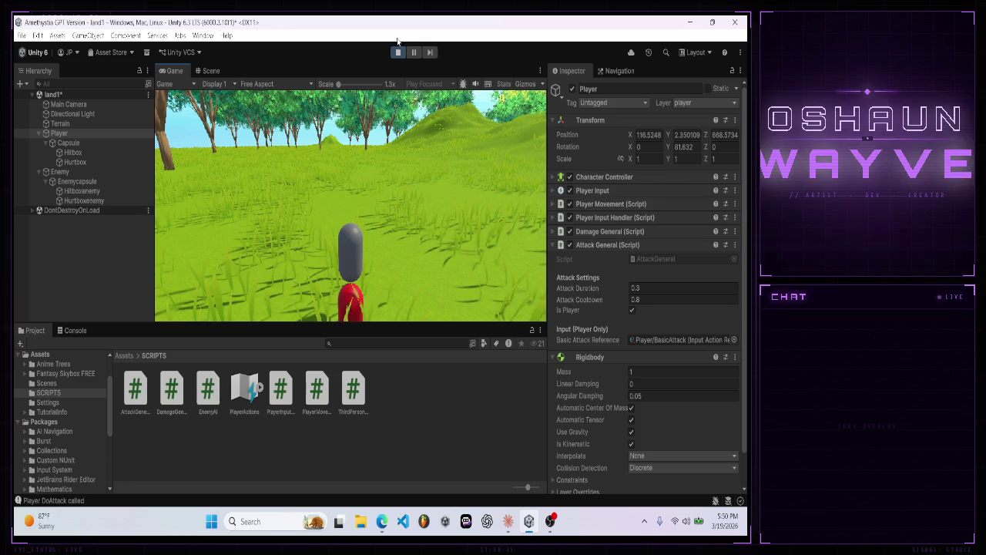
{"action": "left_click", "coordinate": [397, 53]}
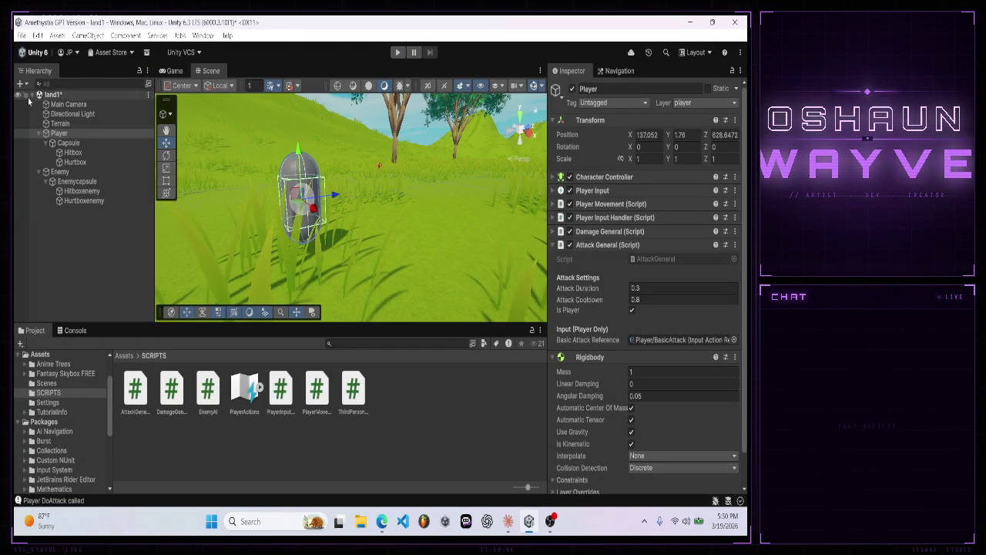
- Select the Terrain to check its ground layer setting
{"action": "left_click", "coordinate": [55, 123]}
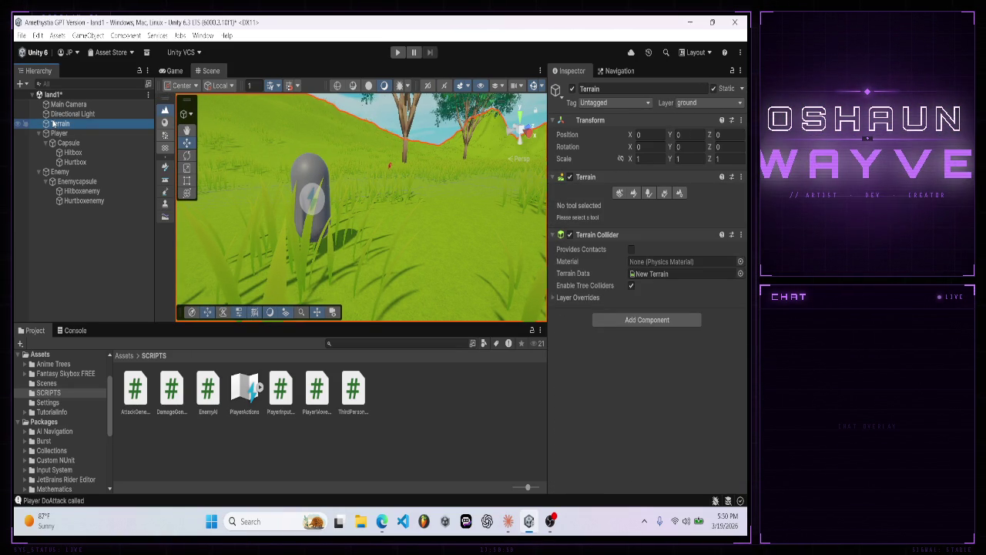
{"action": "left_click", "coordinate": [507, 520]}
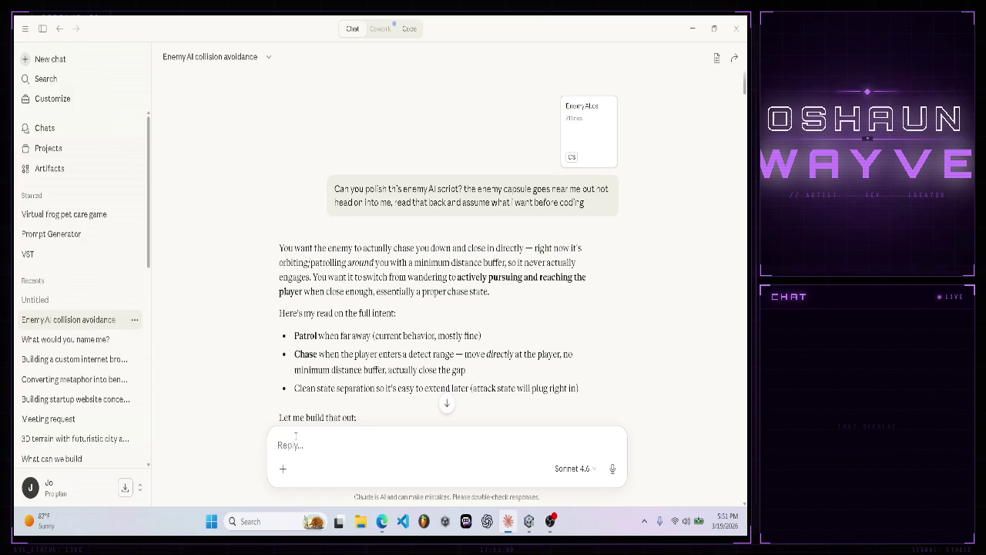
- Ask Claude whether the general scripts let anything with a collider attack
{"action": "type", "text": "does tha"}
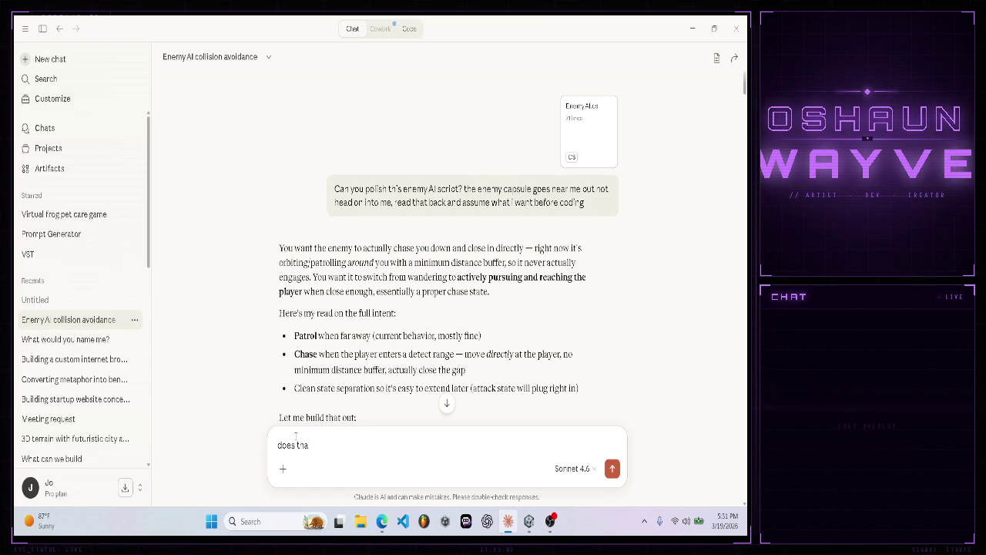
{"action": "type", "text": "t script w"}
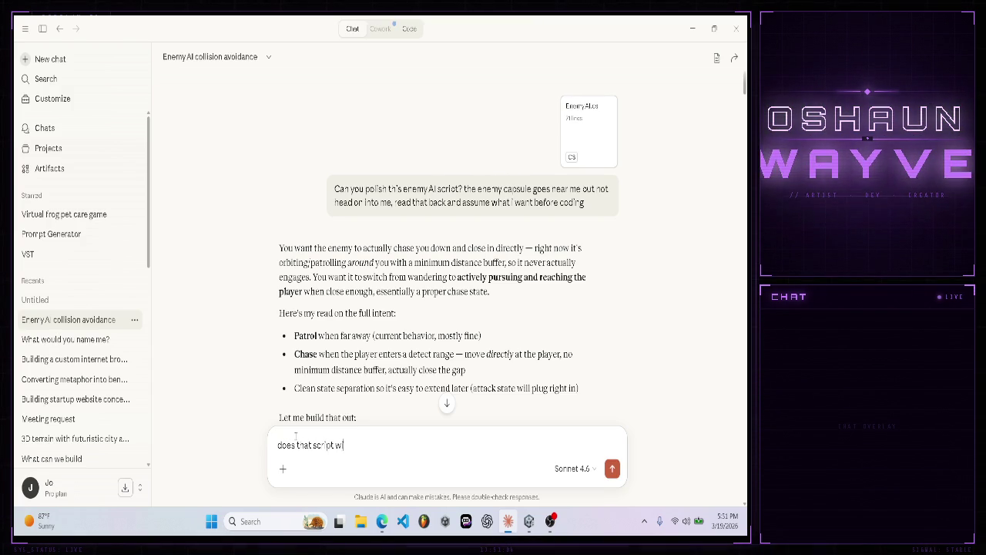
{"action": "key", "text": "BackSpace"}
{"action": "key", "text": "BackSpace"}
{"action": "key", "text": "BackSpace"}
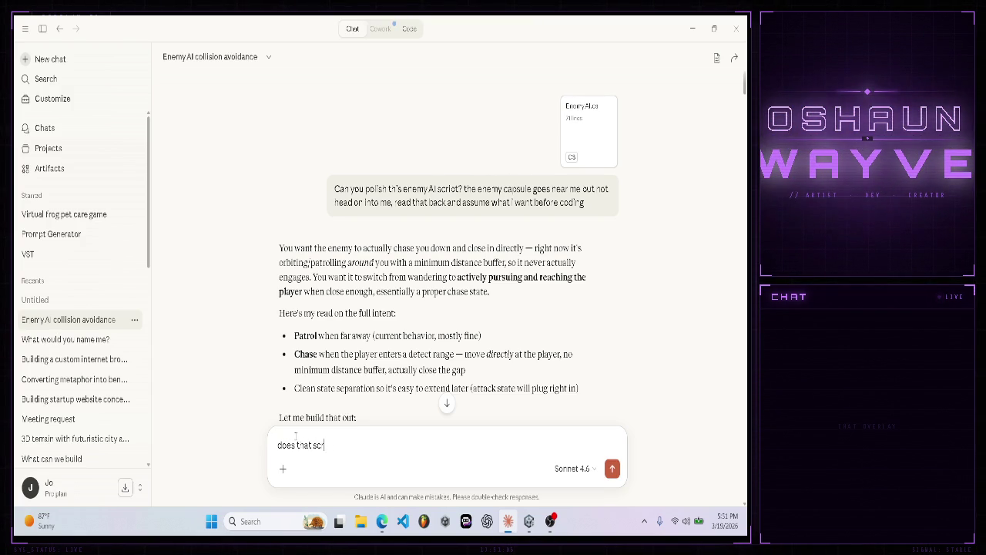
{"action": "key", "text": "BackSpace"}
{"action": "key", "text": "BackSpace"}
{"action": "key", "text": "BackSpace"}
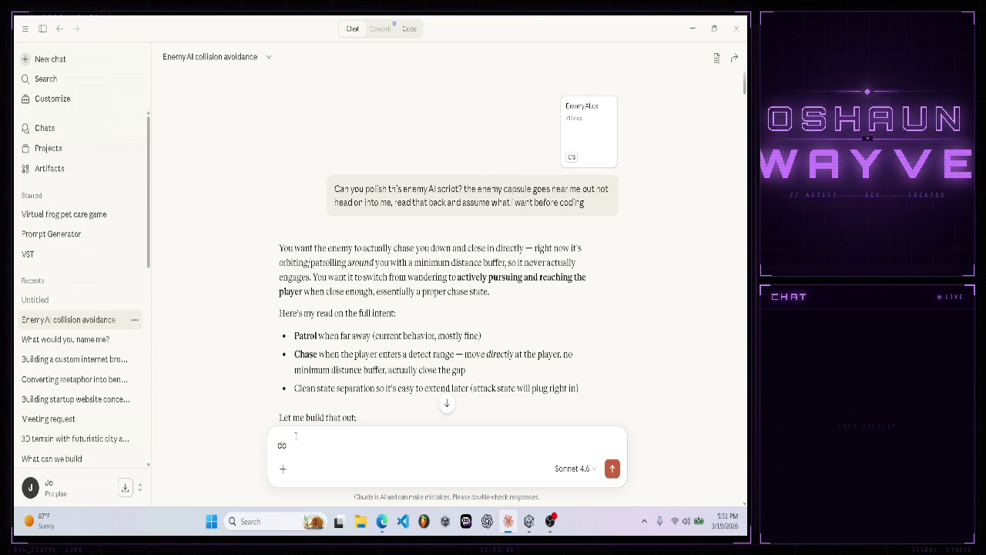
{"action": "type", "text": " those genera"}
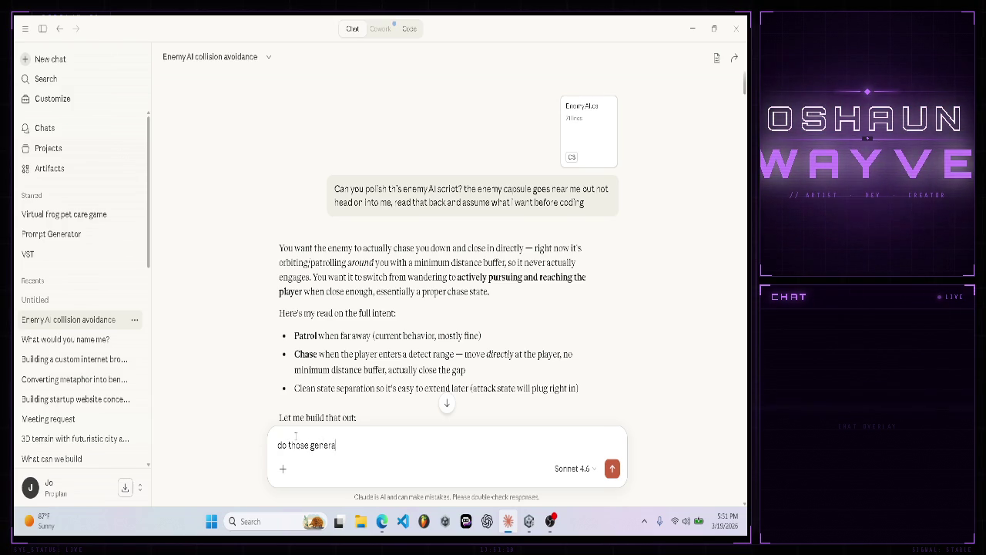
{"action": "type", "text": " scro"}
{"action": "type", "text": "ipts make anyth"}
{"action": "type", "text": "ing with a collider a"}
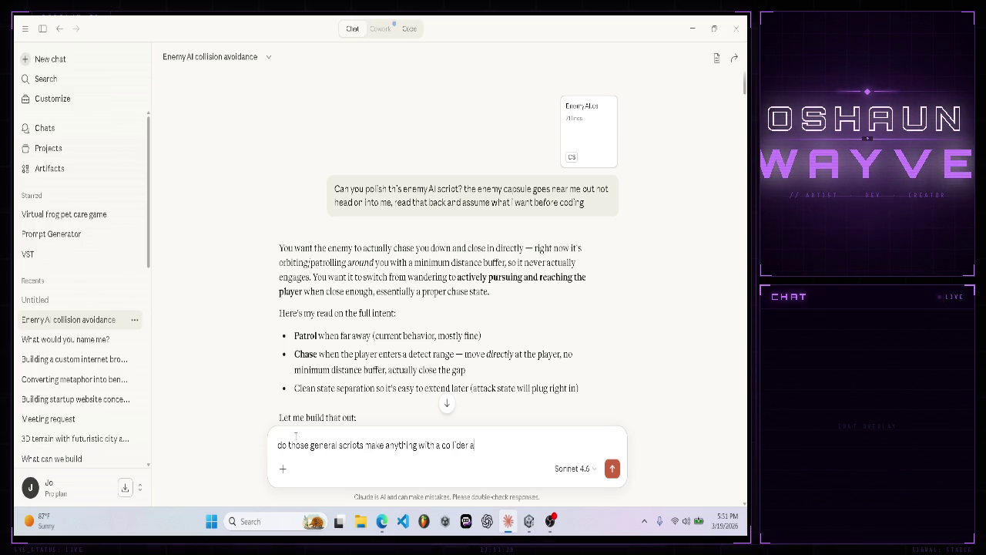
{"action": "key", "text": "BackSpace"}
{"action": "type", "text": "e able toa"}
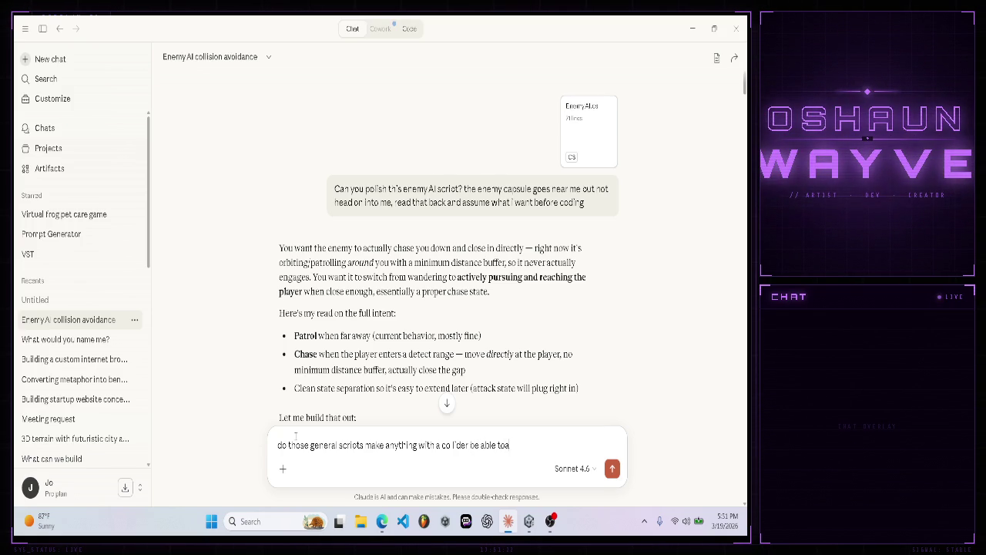
{"action": "key", "text": "BackSpace"}
{"action": "type", "text": "atat"}
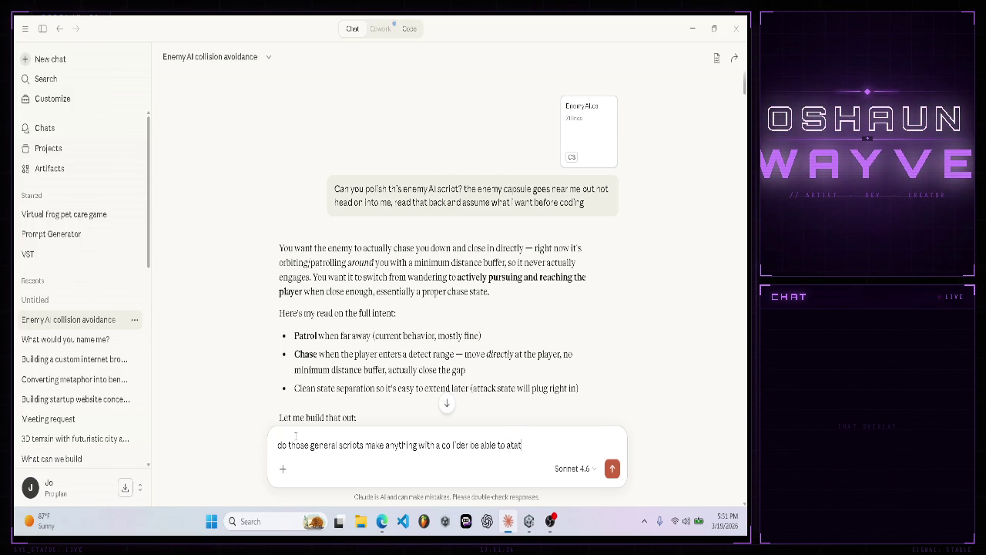
{"action": "key", "text": "BackSpace"}
{"action": "key", "text": "BackSpace"}
{"action": "type", "text": "tack?"}
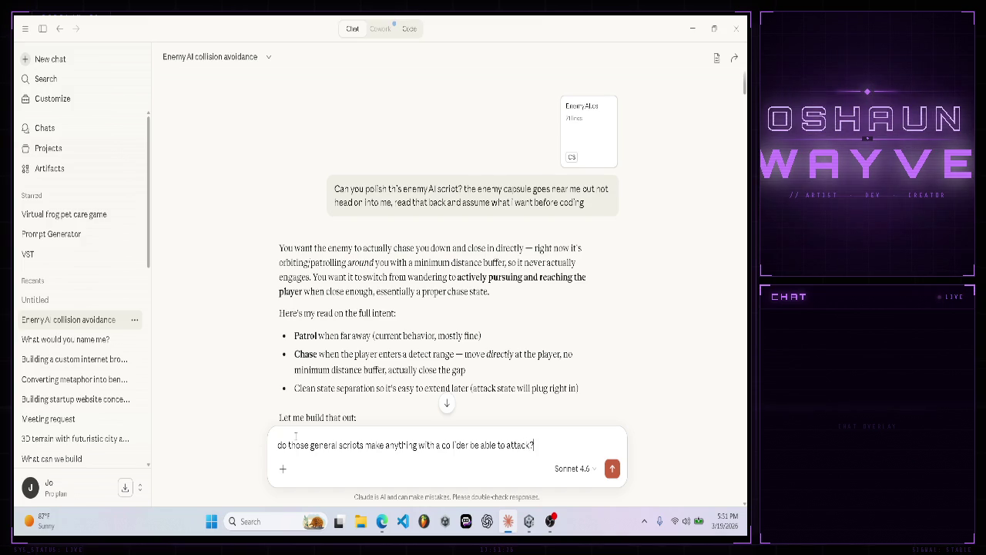
{"action": "key", "text": "Return"}
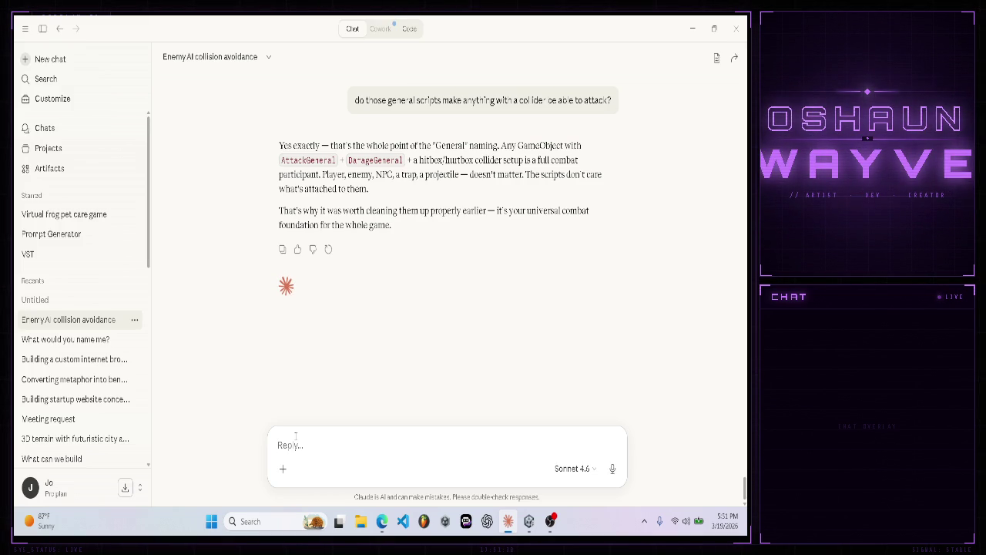
- Ask Claude why the terrain fires an OnTriggerEnter
{"action": "type", "text": "So why did my terrain to fire an OnTriggerEnter"}
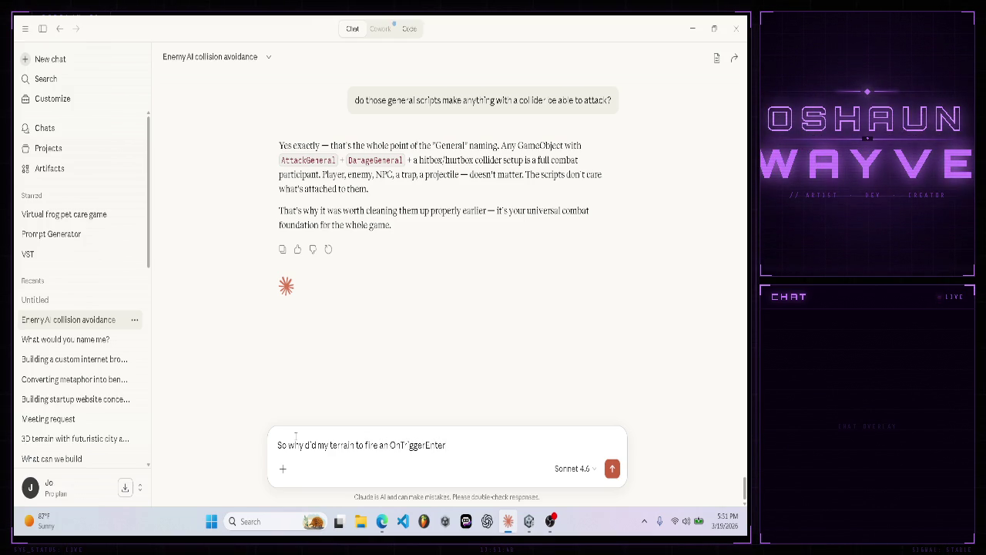
{"action": "key", "text": "Return"}
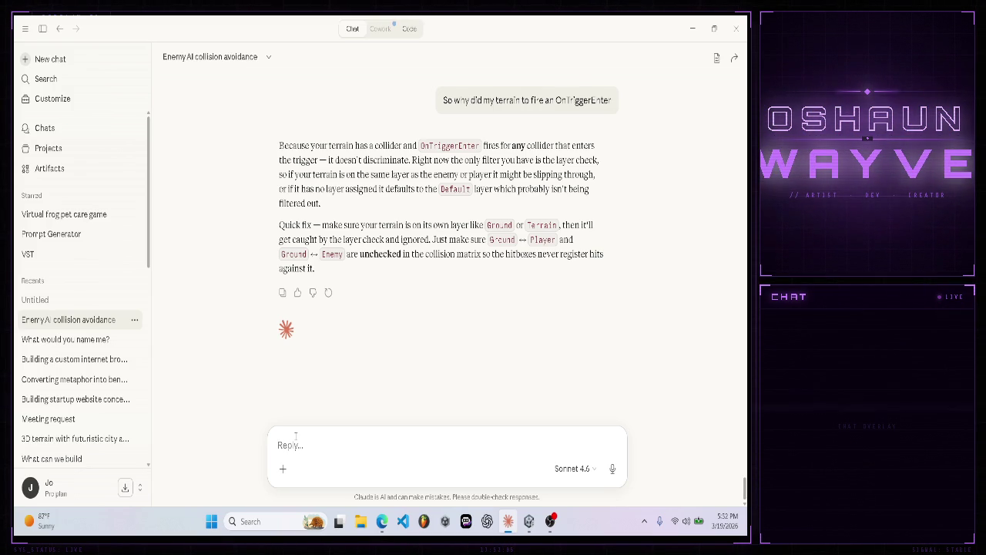
- Back in the Unity editor, confirm the Terrain's Layer is set to ground
{"action": "left_click", "coordinate": [529, 520]}
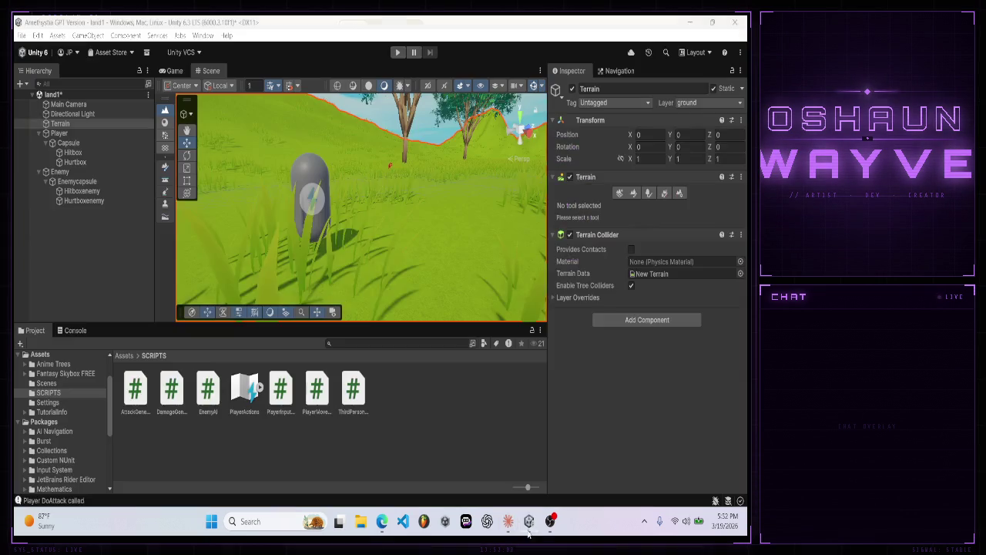
{"action": "left_click", "coordinate": [697, 105]}
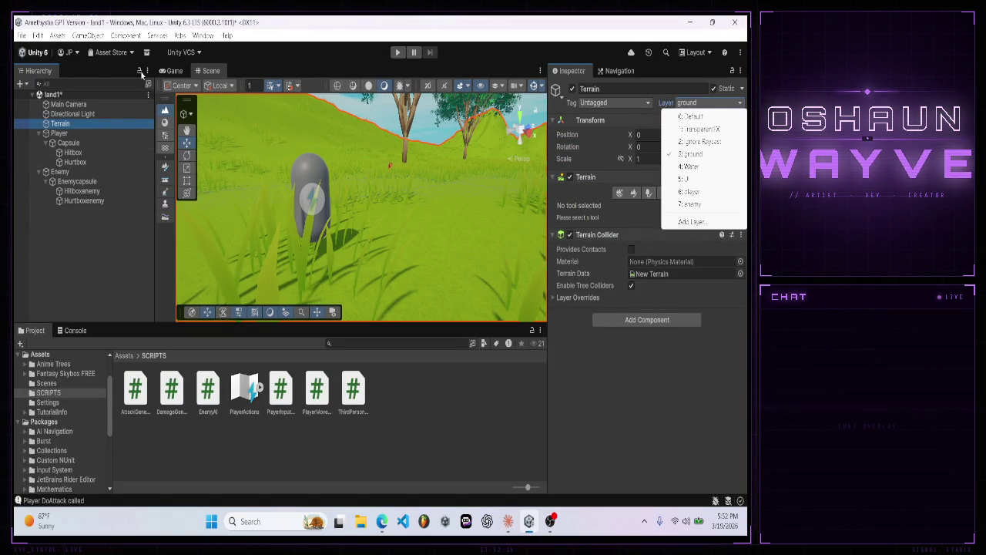
{"action": "left_click", "coordinate": [33, 43]}
- In Physics settings, untick then retick ground's player and enemy collisions, leaving the matrix unchanged
{"action": "left_click", "coordinate": [35, 37]}
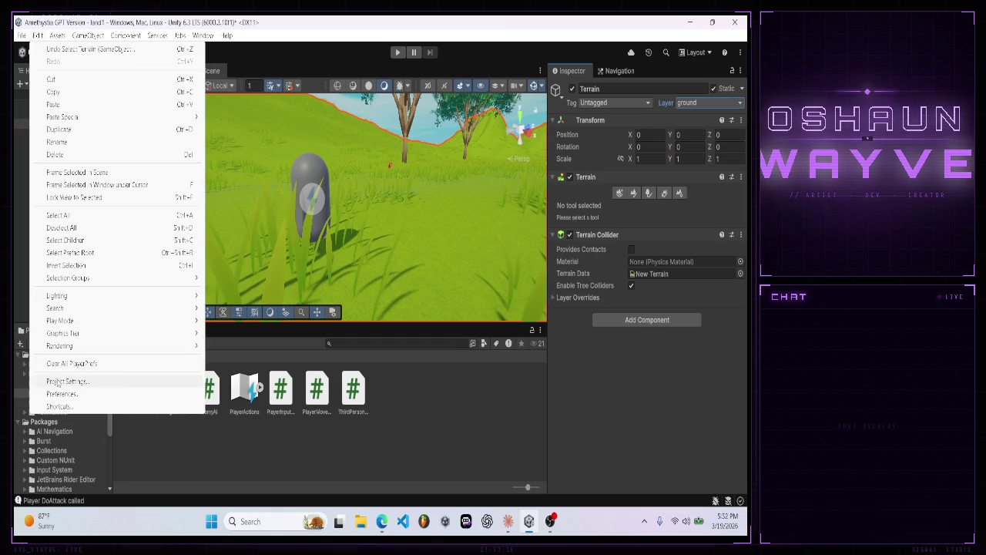
{"action": "left_click", "coordinate": [58, 383]}
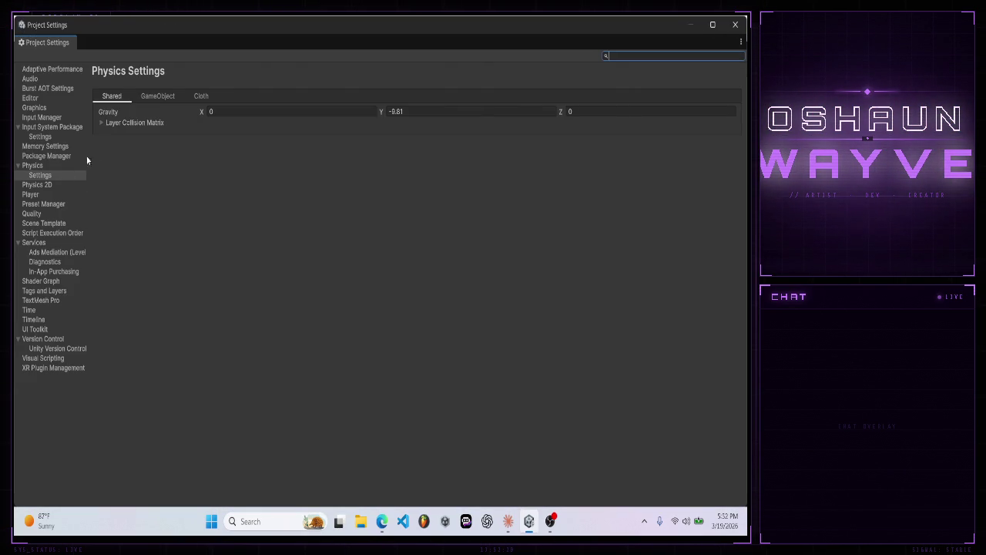
{"action": "left_click", "coordinate": [102, 124]}
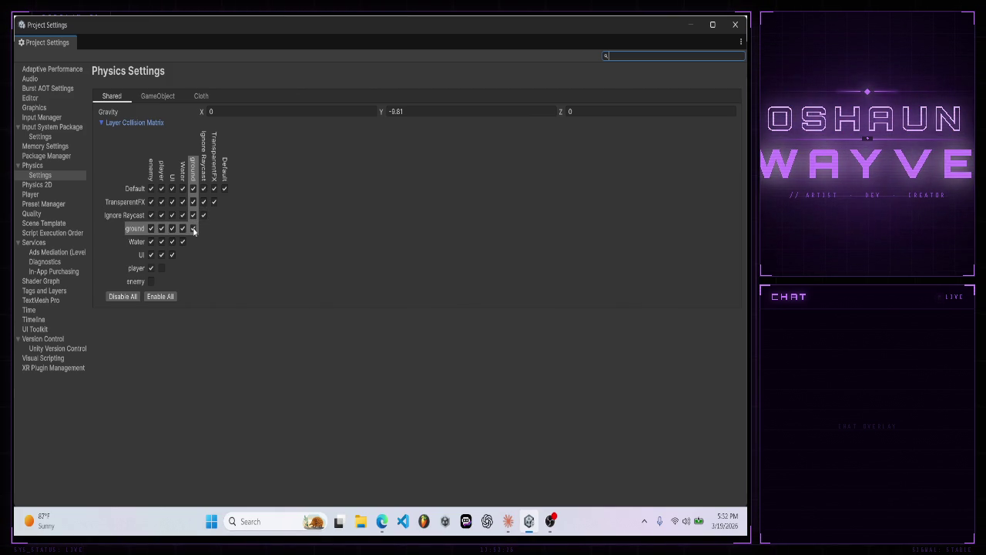
{"action": "left_click", "coordinate": [161, 228]}
{"action": "left_click", "coordinate": [151, 229]}
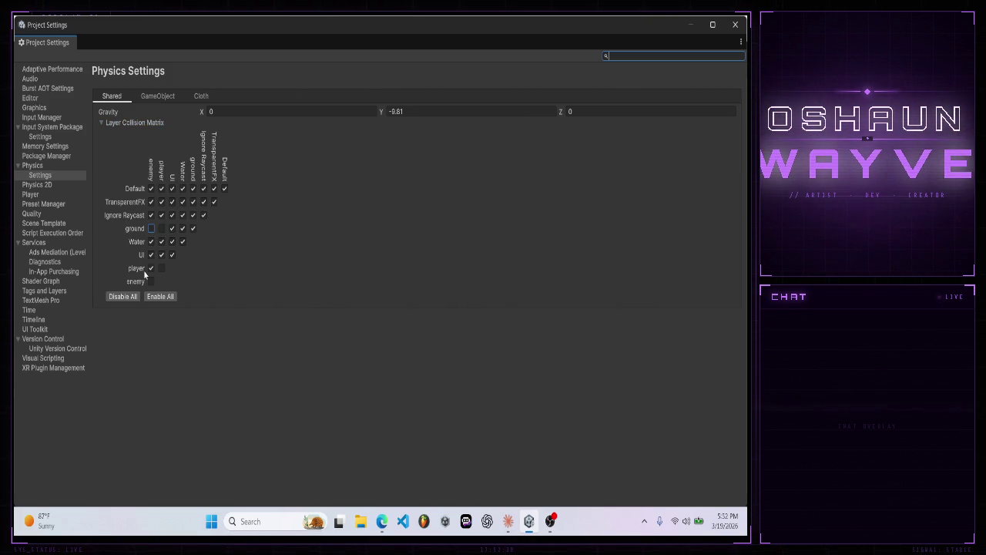
{"action": "left_click", "coordinate": [151, 229]}
{"action": "left_click", "coordinate": [161, 228]}
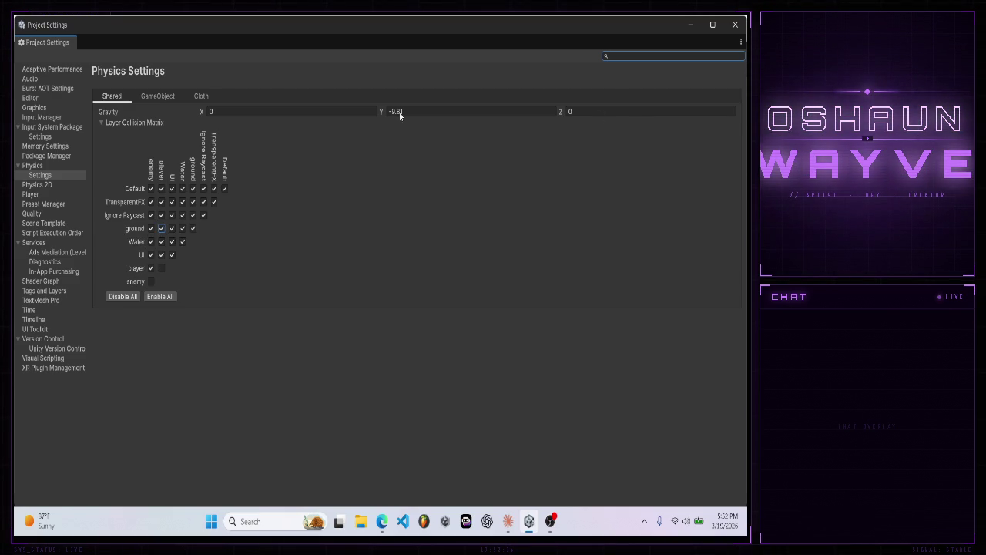
{"action": "left_click", "coordinate": [735, 25]}
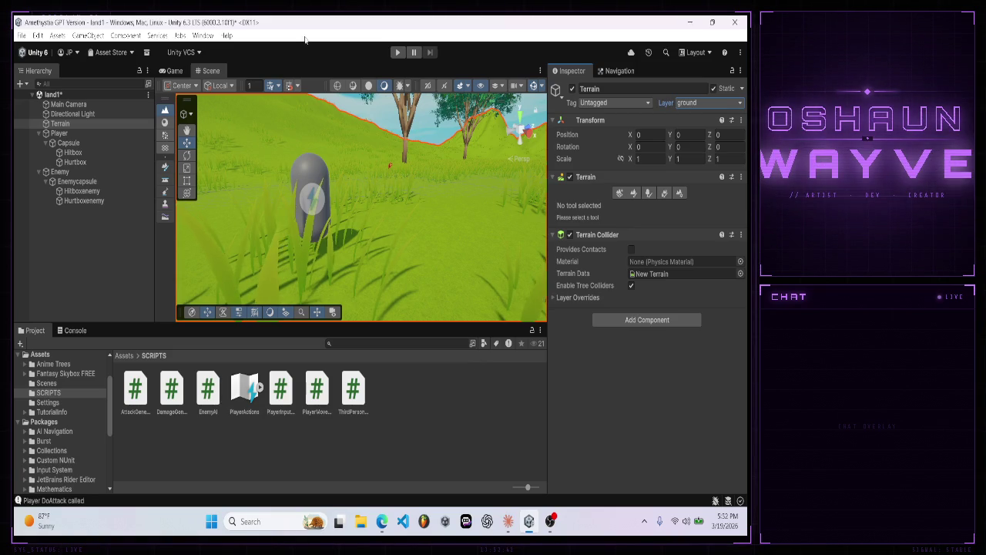
{"action": "left_click", "coordinate": [507, 521]}
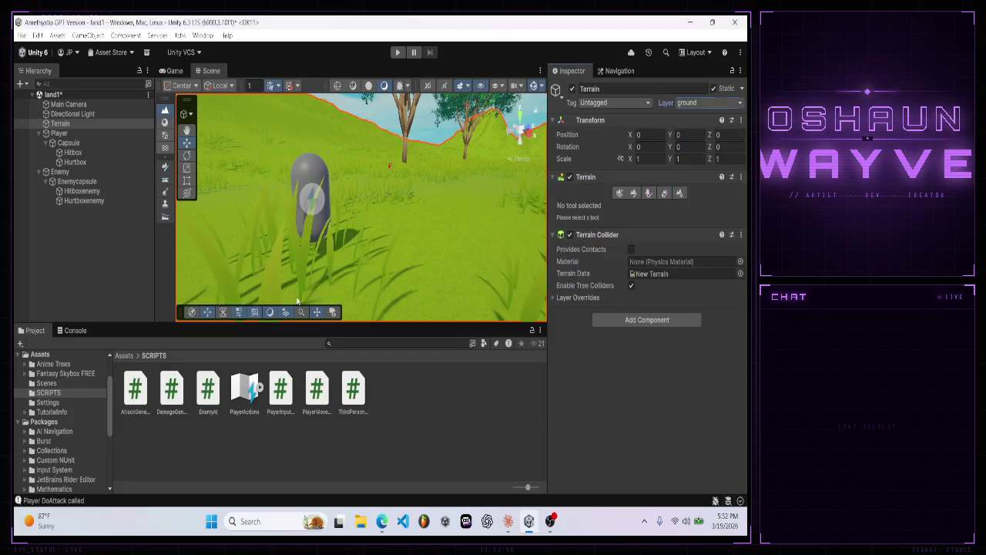
{"action": "left_click", "coordinate": [529, 521]}
{"action": "left_click", "coordinate": [39, 36]}
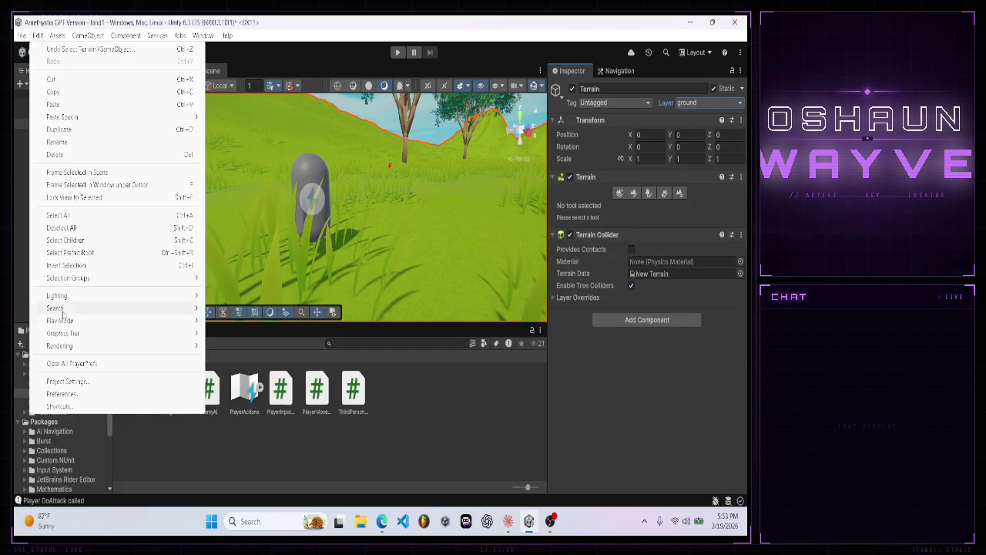
- Untick ground vs enemy in the Physics Layer Collision Matrix, close settings, and enter Play mode
{"action": "left_click", "coordinate": [66, 381]}
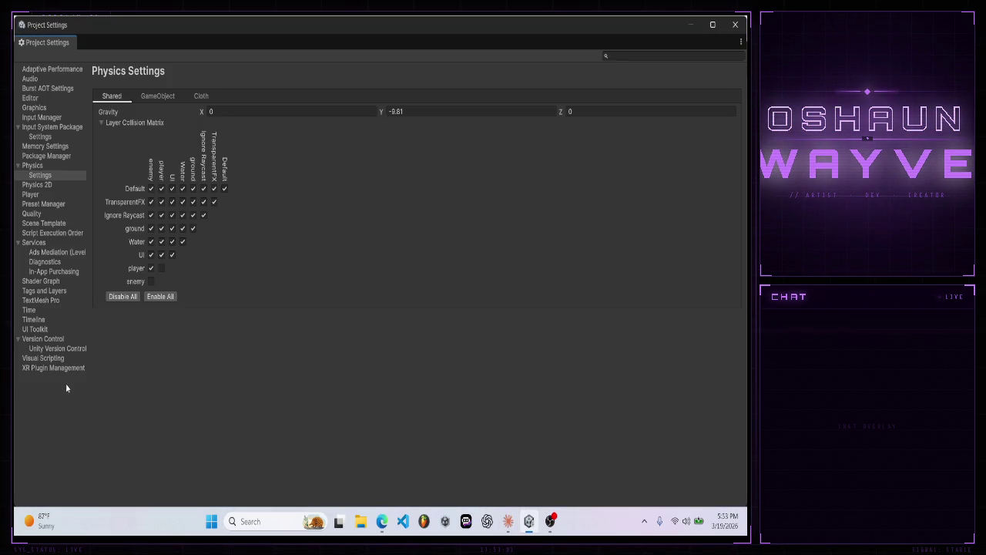
{"action": "left_click", "coordinate": [152, 229]}
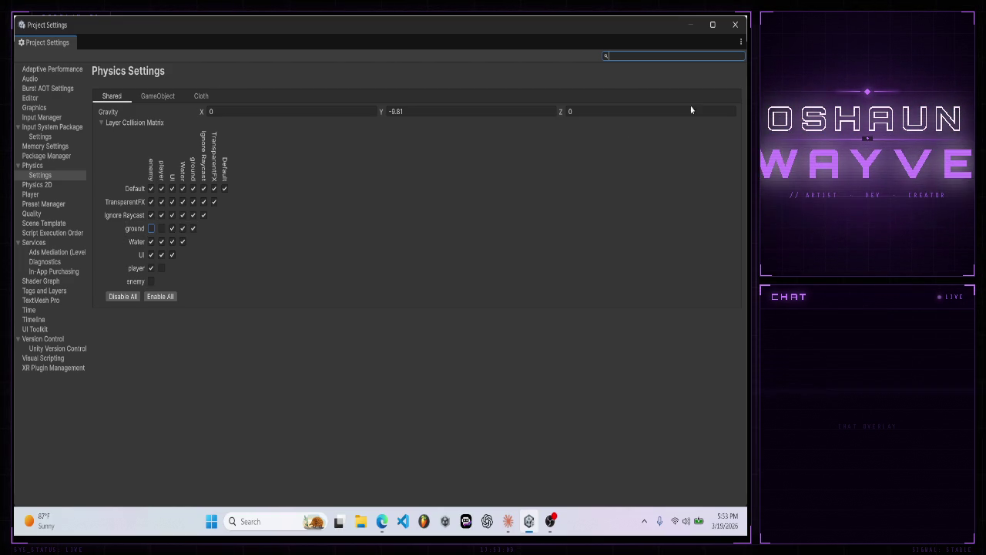
{"action": "left_click", "coordinate": [735, 23]}
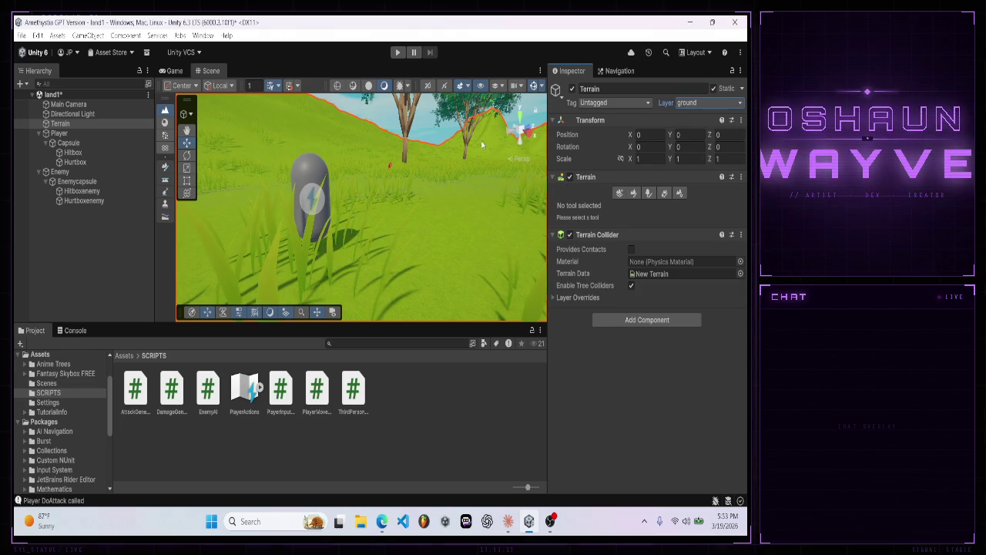
{"action": "left_click", "coordinate": [396, 52]}
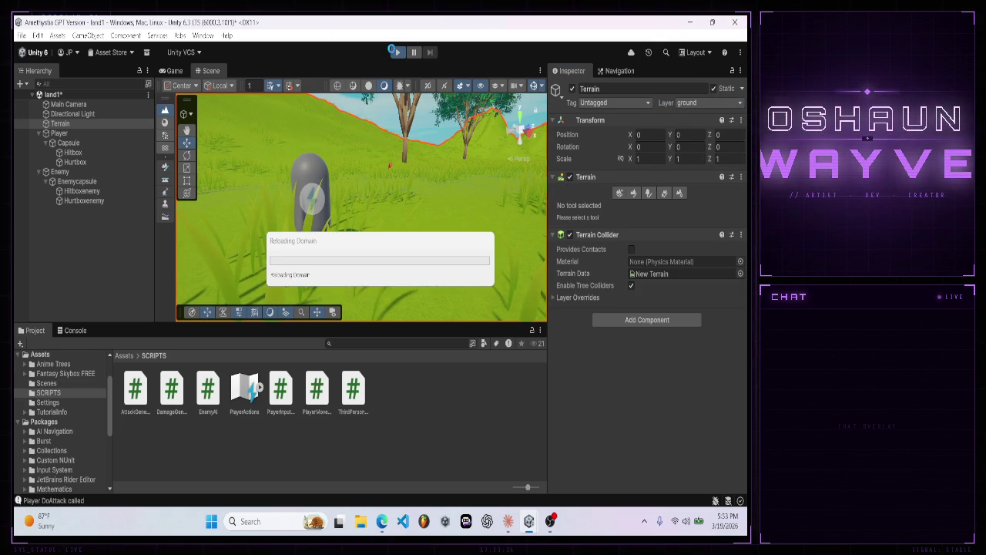